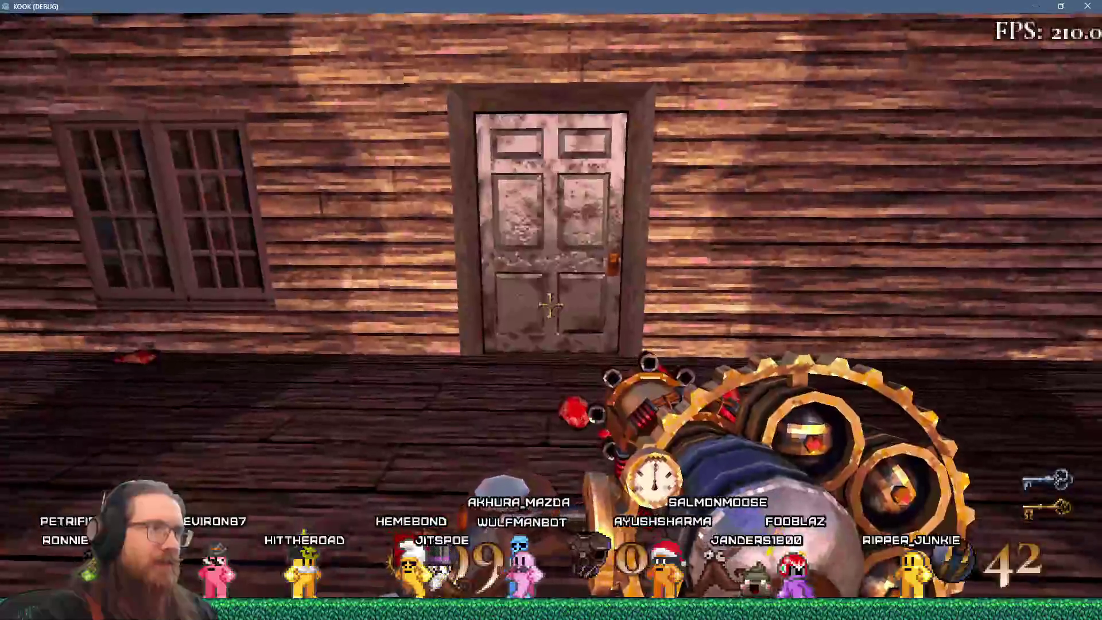
# Pick up five gibs from the floor pile and throw each one at the door.
pyautogui.press('.')
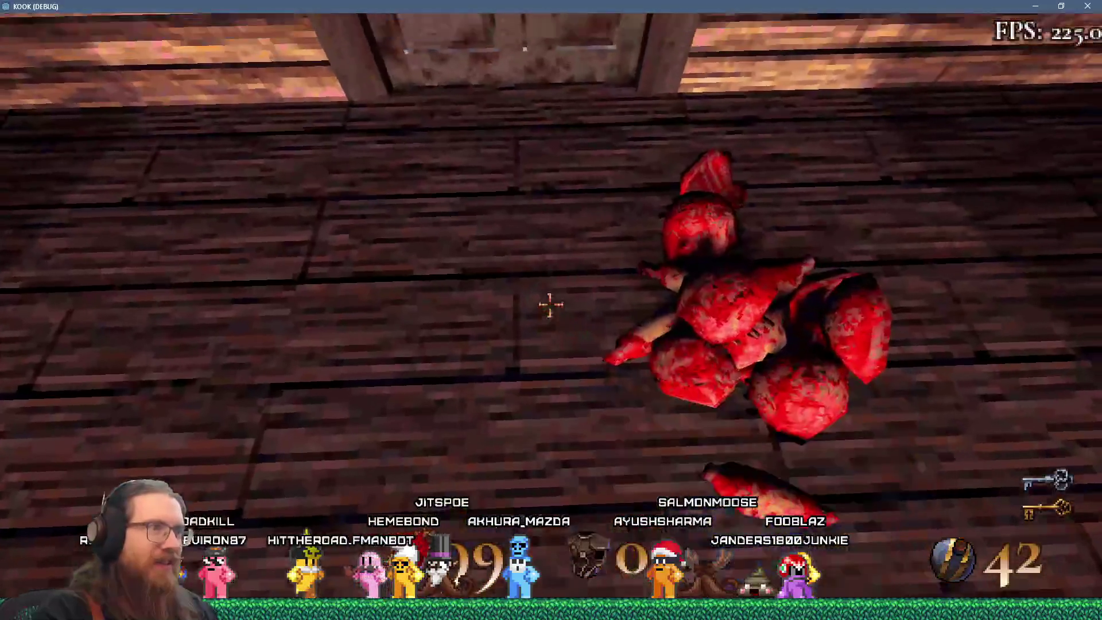
pyautogui.click(550, 304)
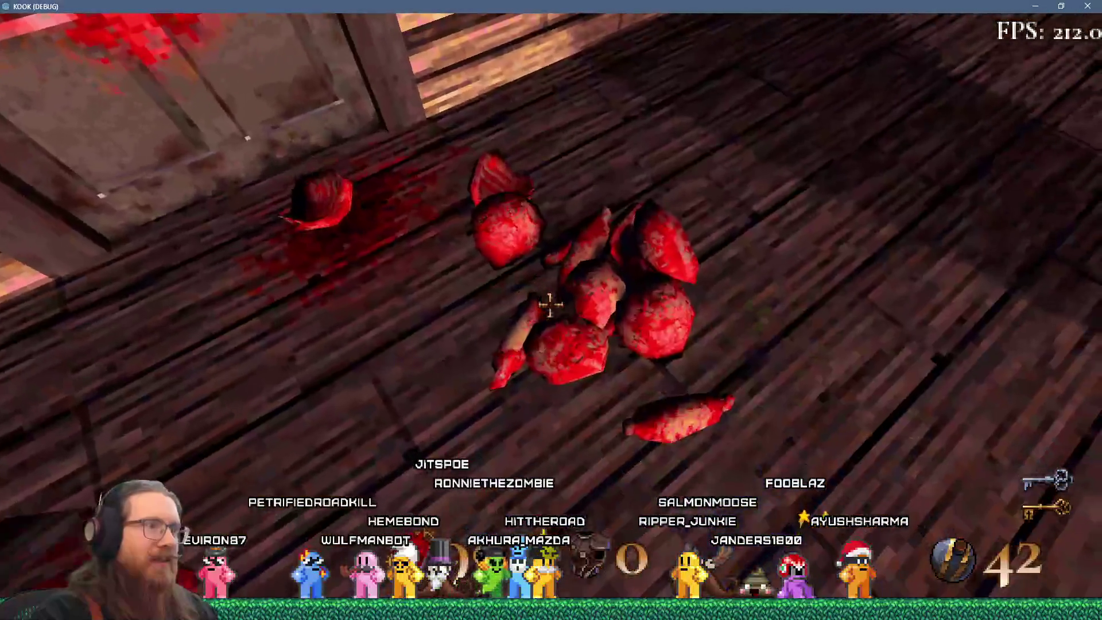
pyautogui.press('.')
pyautogui.click(550, 304)
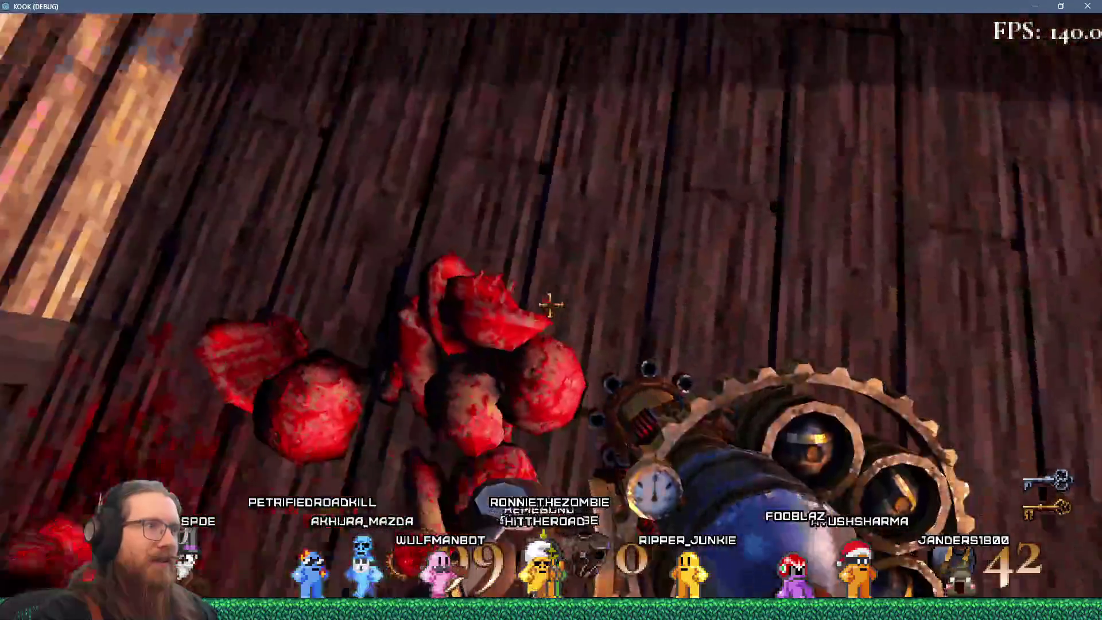
pyautogui.press('.')
pyautogui.click(550, 304)
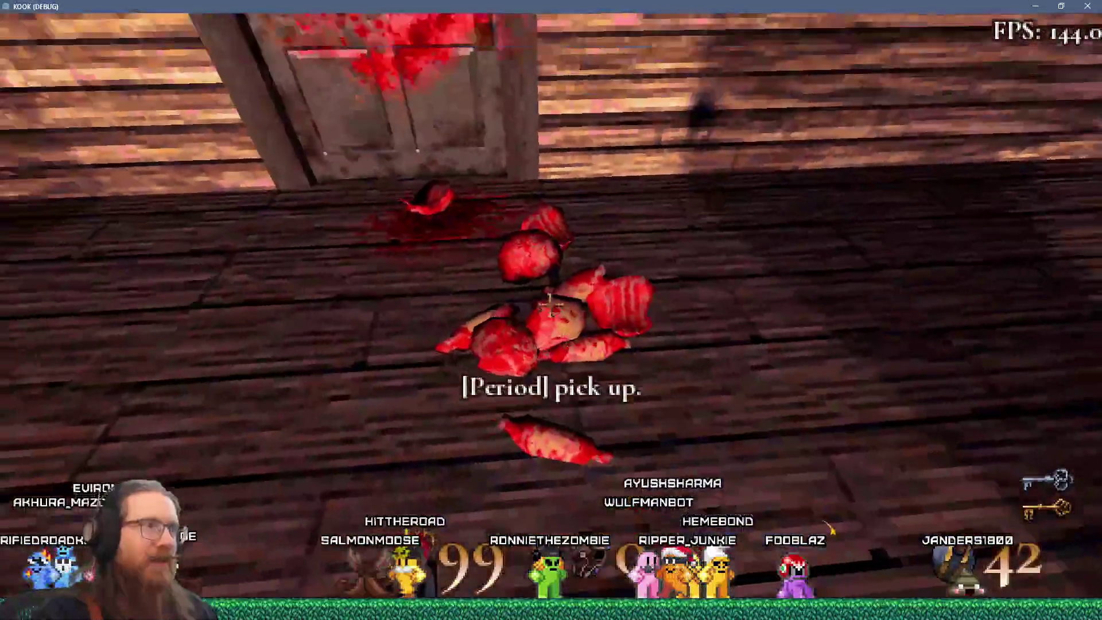
pyautogui.press('.')
pyautogui.click(549, 304)
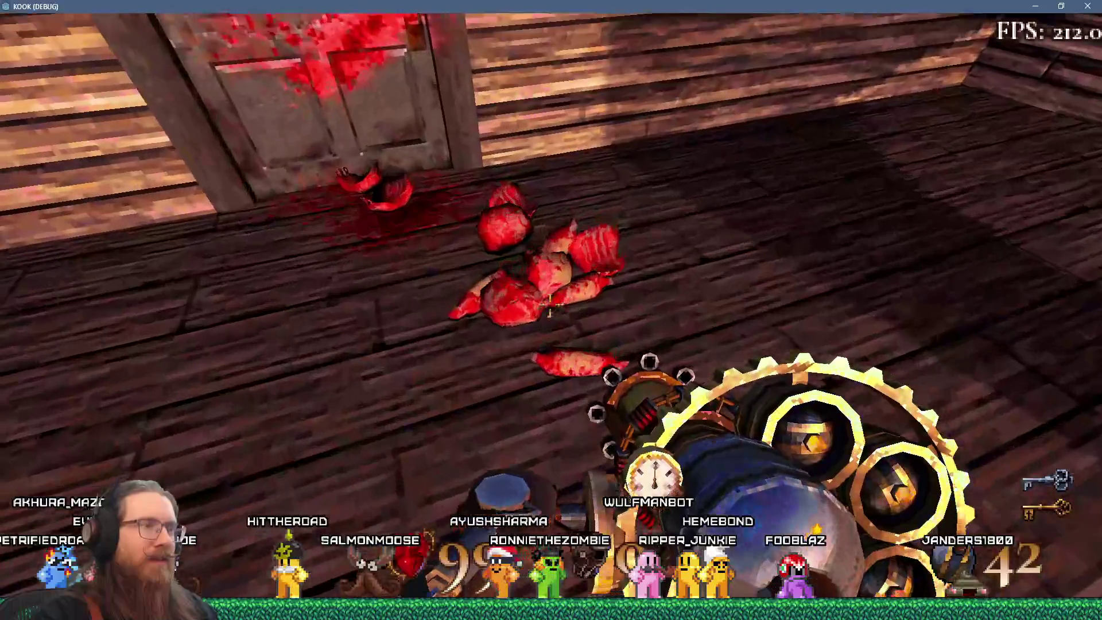
pyautogui.press('.')
pyautogui.click(549, 304)
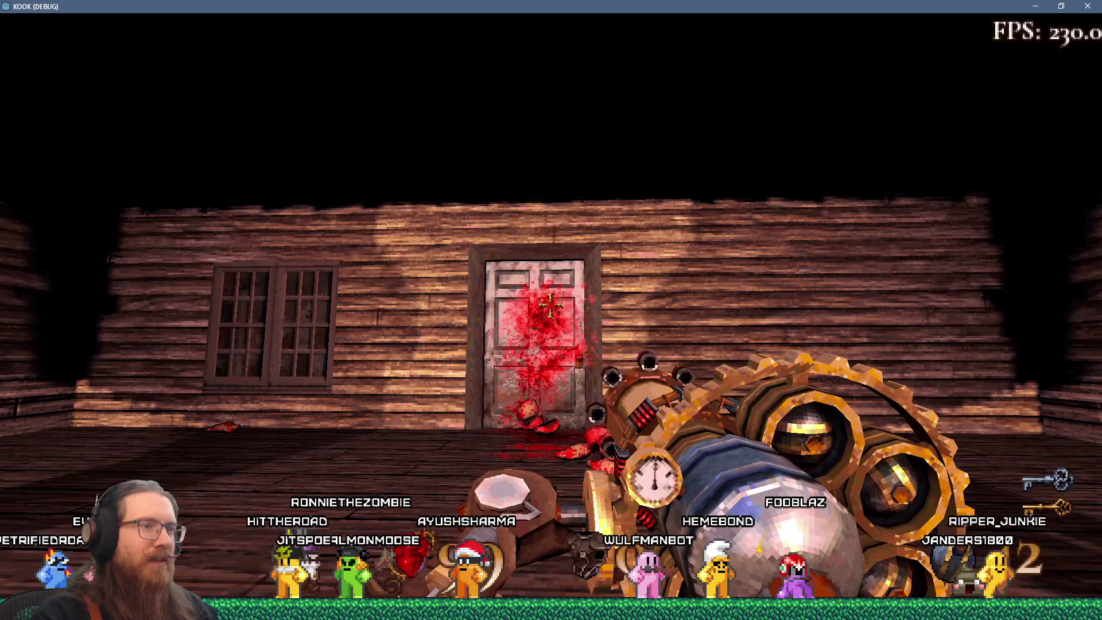
# Walk along the porch to the bloodied door, then back away to view the house front.
pyautogui.press('w')
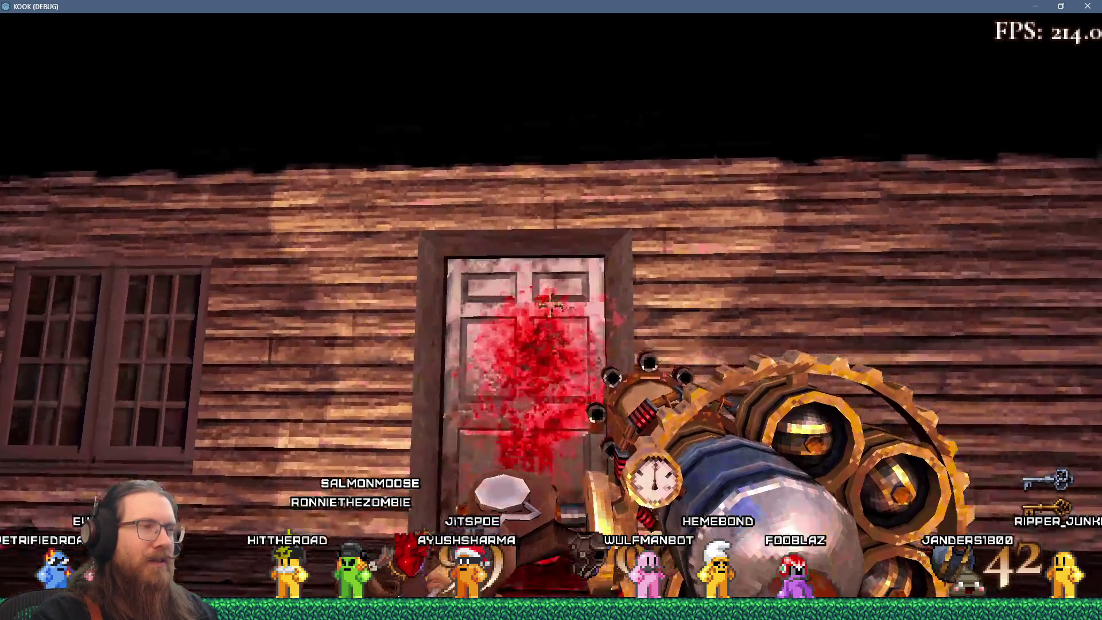
pyautogui.moveTo(550, 304)
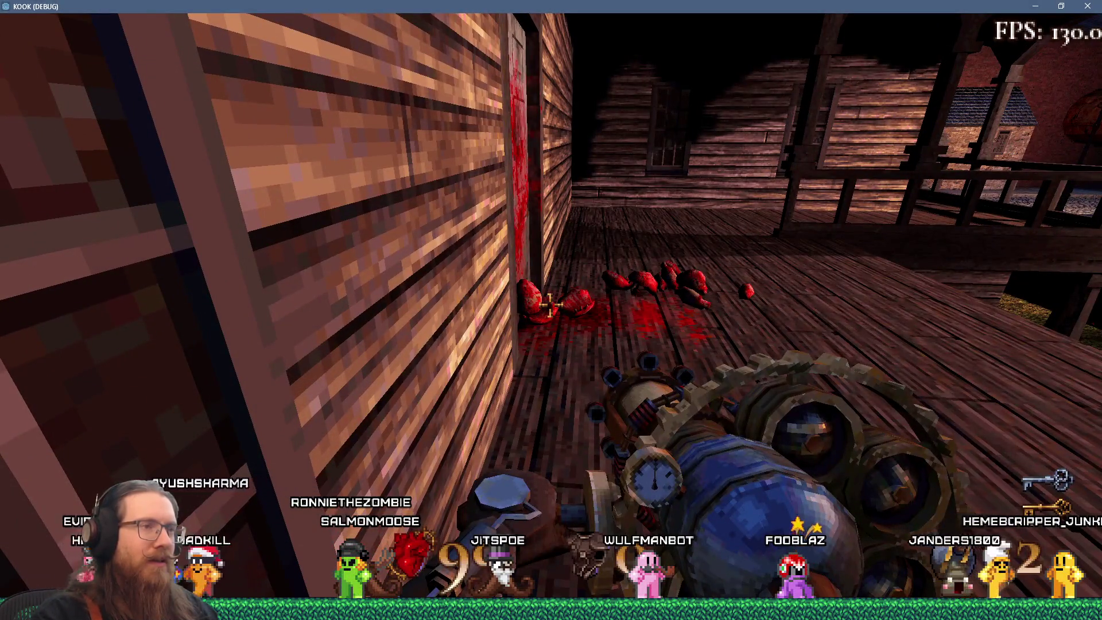
pyautogui.press('w')
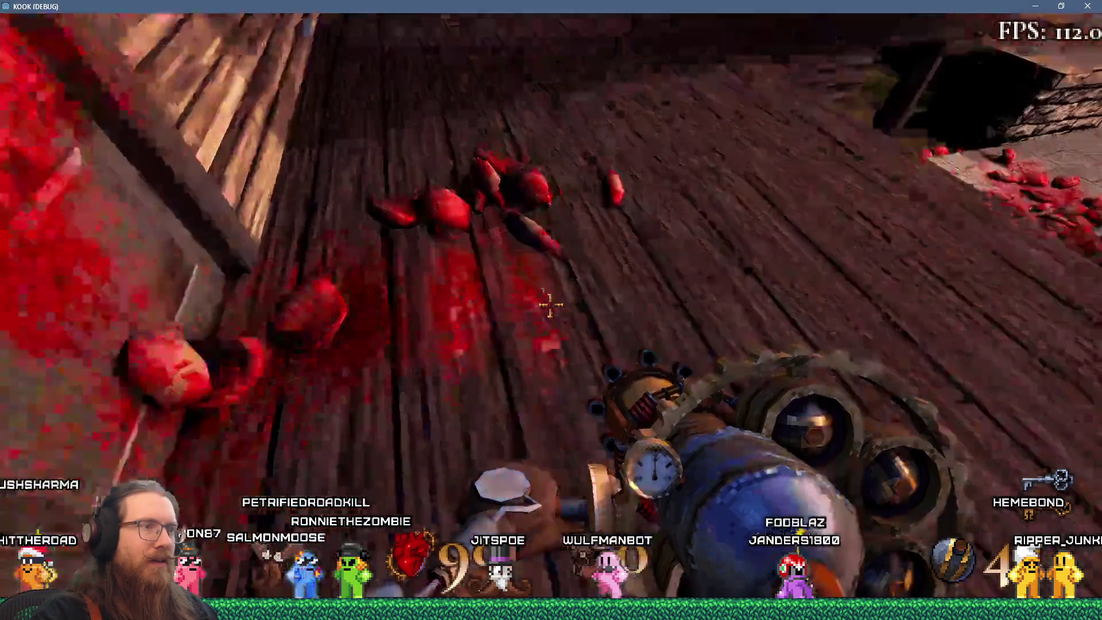
pyautogui.press('s')
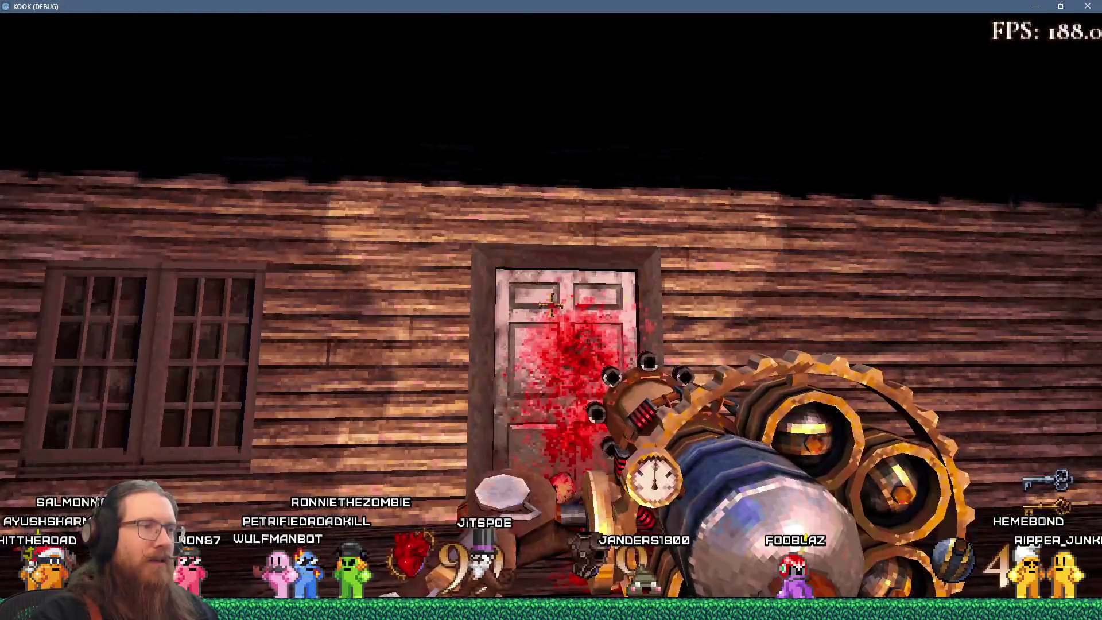
# Open the developer console and run the quit command to close the game.
pyautogui.press('`')
pyautogui.write('qui')
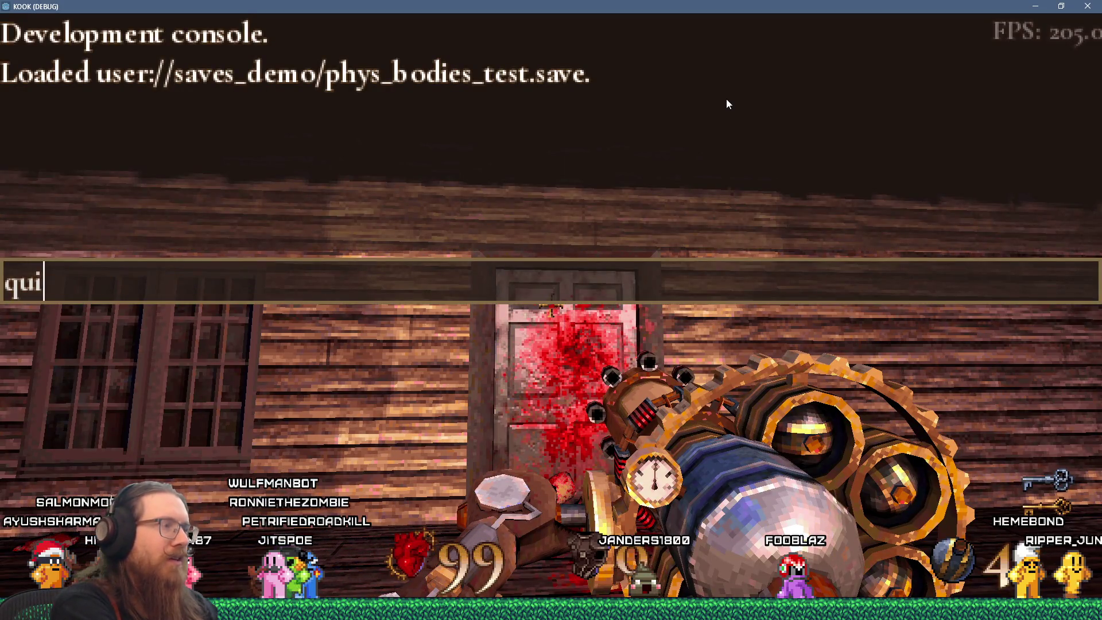
pyautogui.hotkey('alt', 'Tab')
pyautogui.hotkey('alt', 'Tab')
pyautogui.hotkey('alt', 'shift', 'Tab')
pyautogui.hotkey('alt', 'shift', 'Tab')
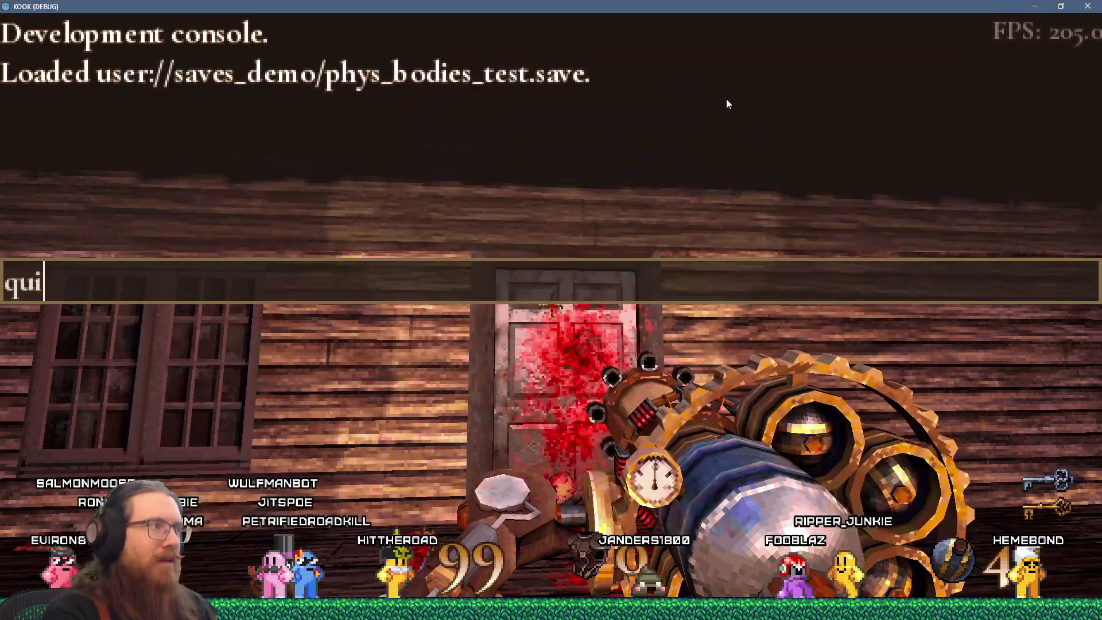
pyautogui.write('t')
pyautogui.press('Return')
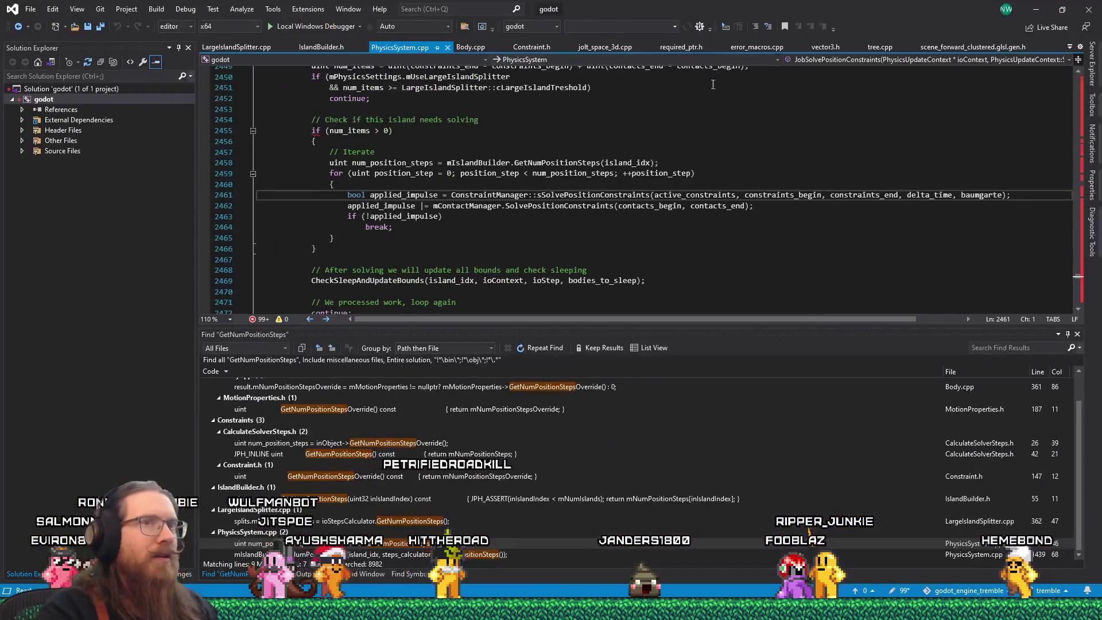
# Switch from Visual Studio's PhysicsSystem.cpp over to the Godot editor.
pyautogui.hotkey('alt', 'Tab')
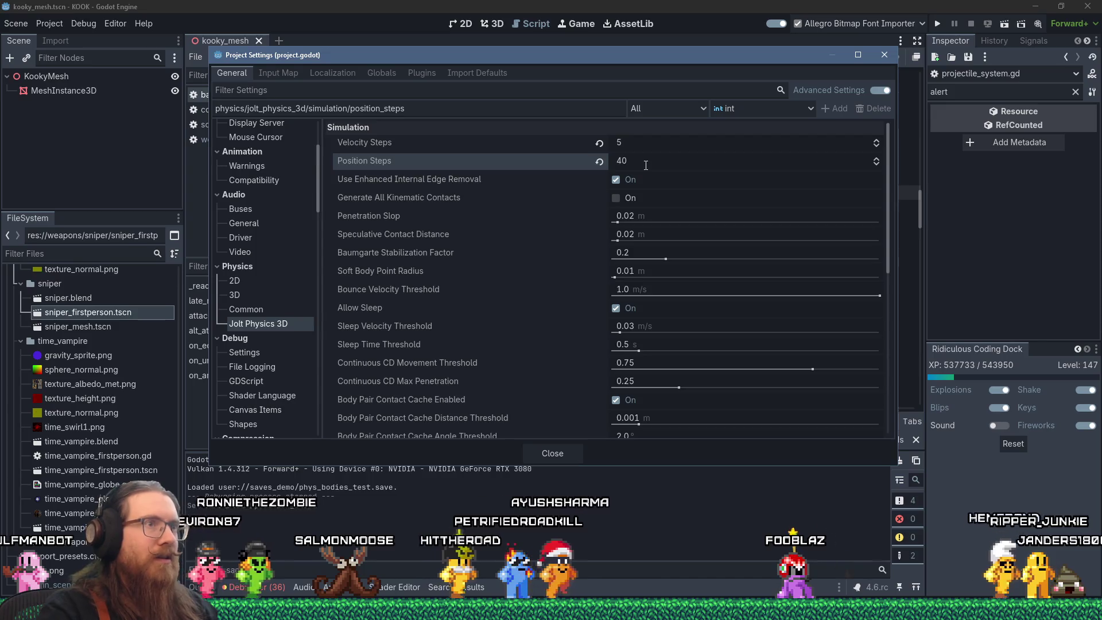
# Close Project Settings and launch the KOOK debug build from the editor.
pyautogui.click(883, 54)
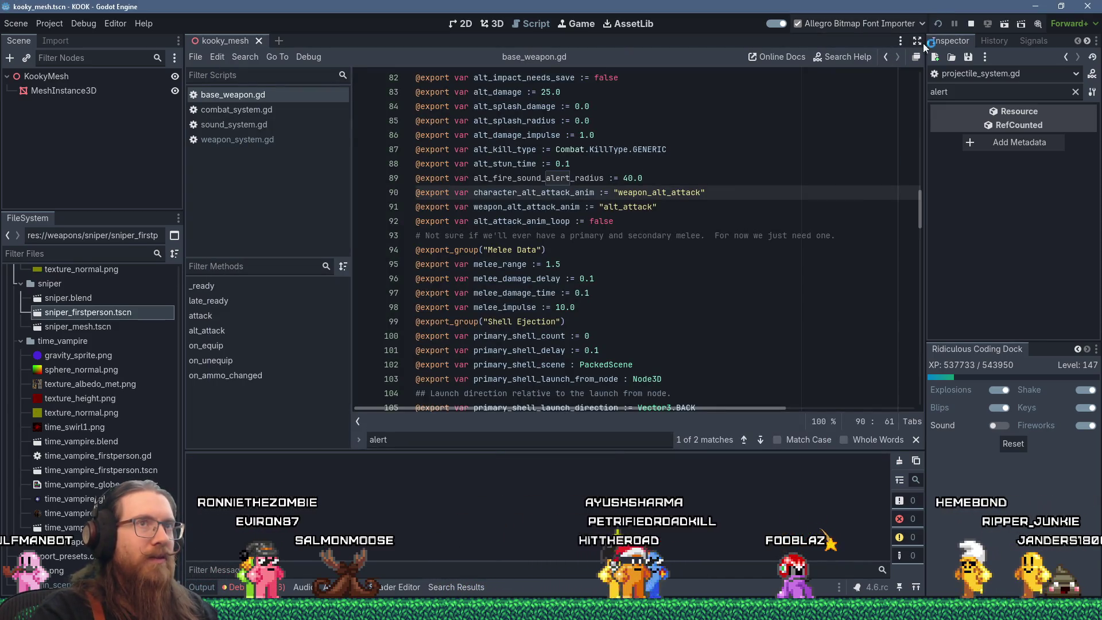
pyautogui.press('F5')
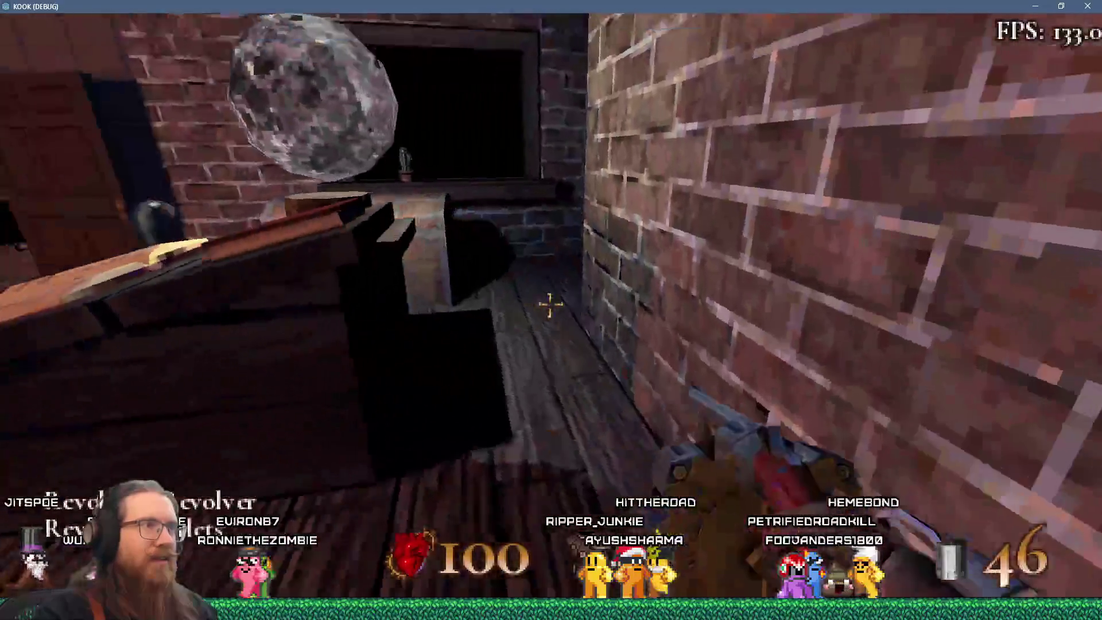
# Load the phys_bodies_test save from the pause menu.
pyautogui.press('Escape')
pyautogui.click(552, 309)
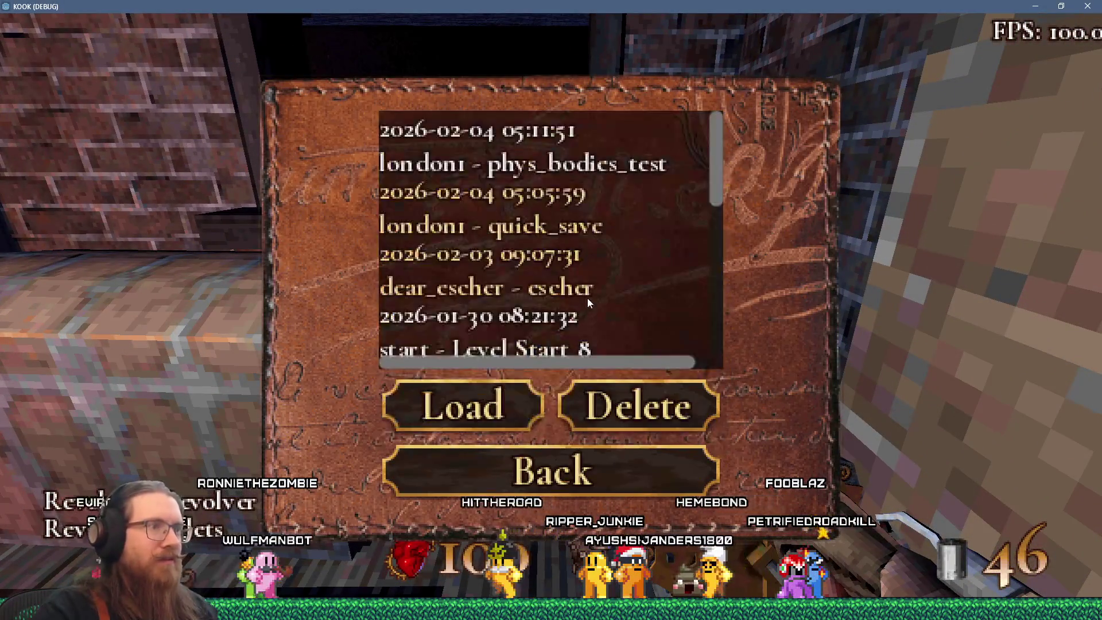
pyautogui.doubleClick(541, 153)
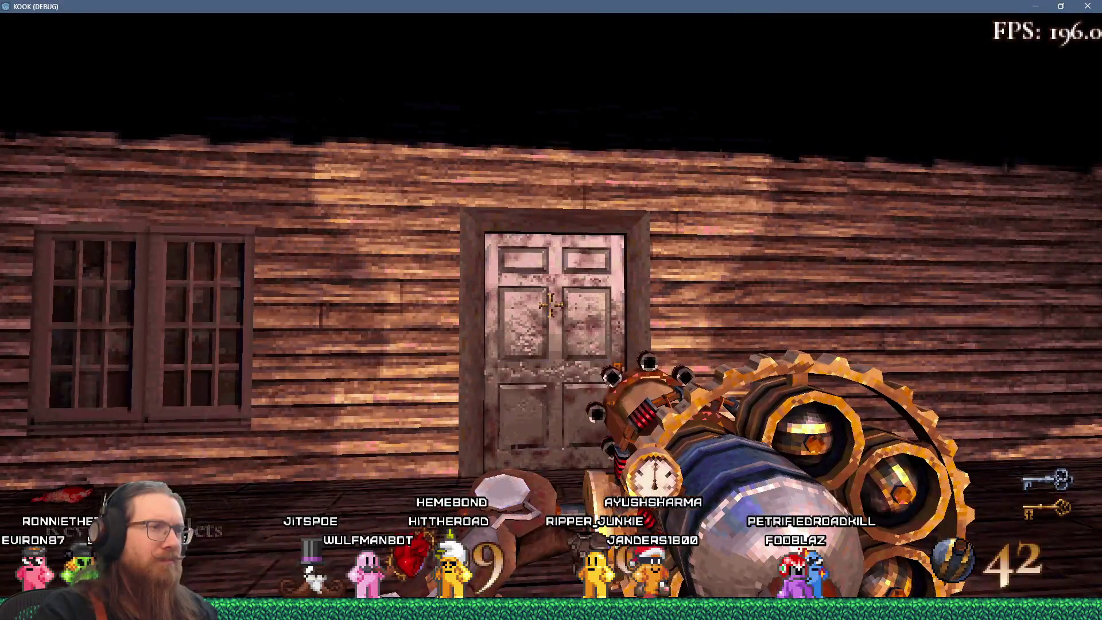
# Pick up three gibs from the pile and throw each one at the door.
pyautogui.press('e')
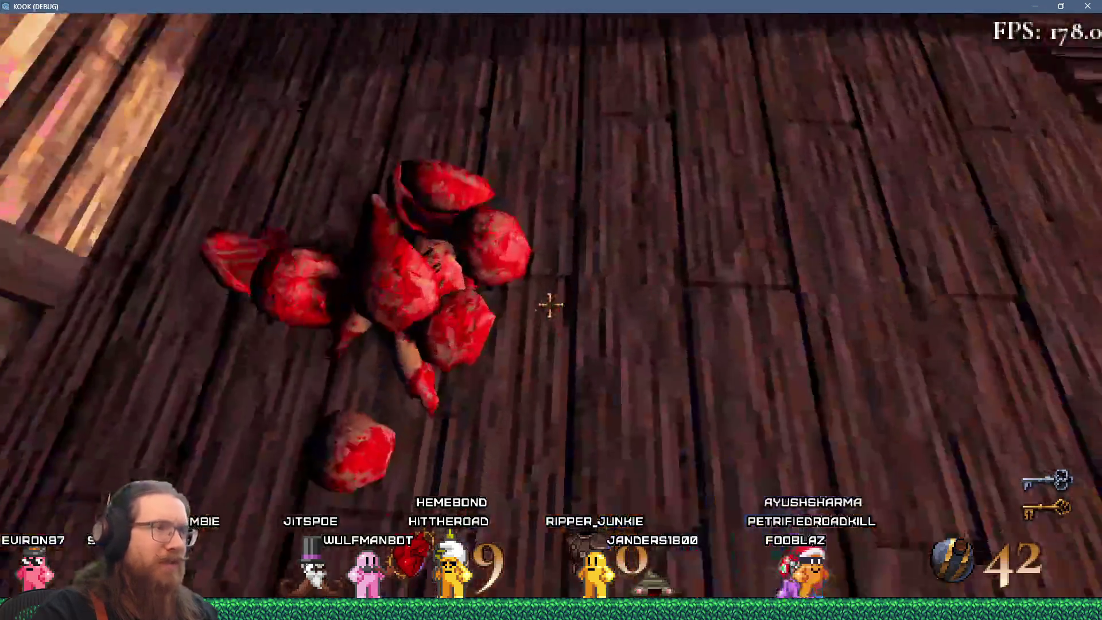
pyautogui.click(551, 310)
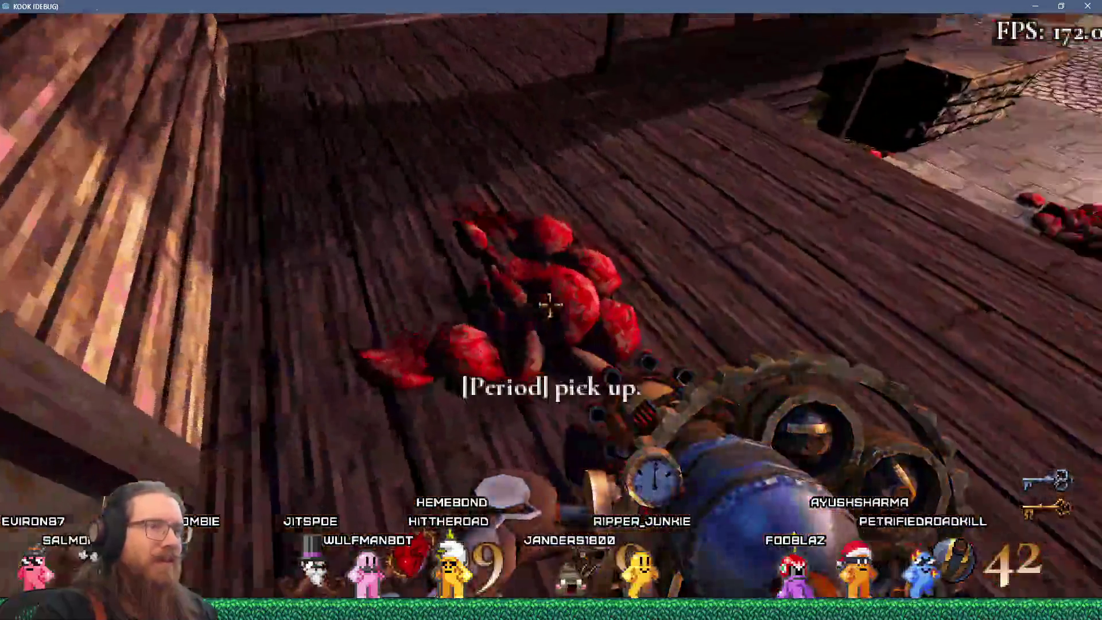
pyautogui.press('.')
pyautogui.click(550, 310)
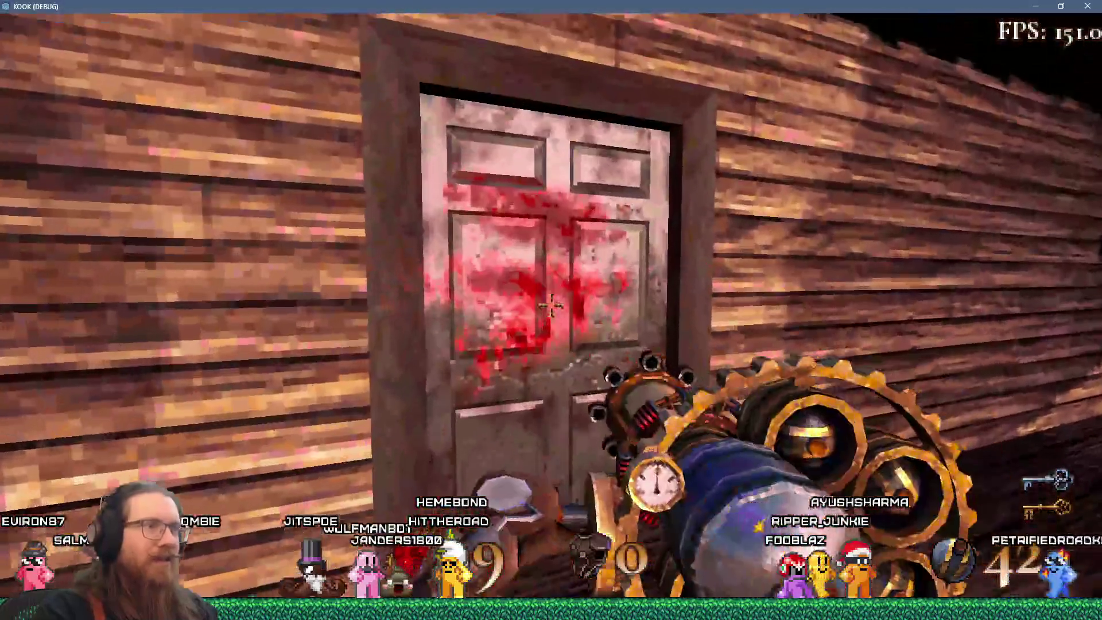
pyautogui.press('.')
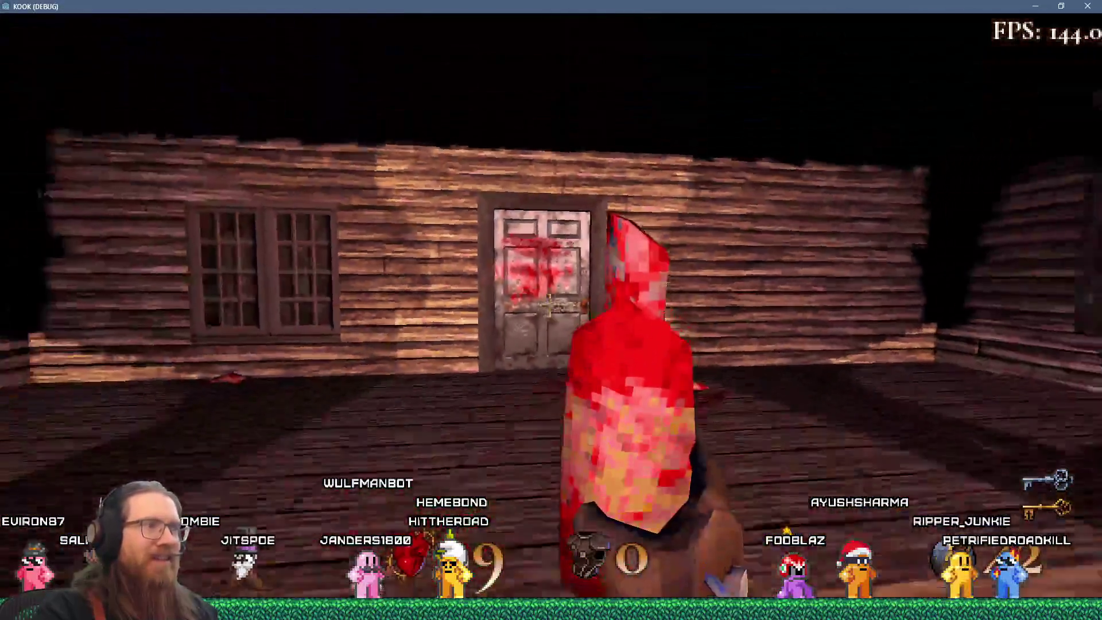
pyautogui.click(550, 310)
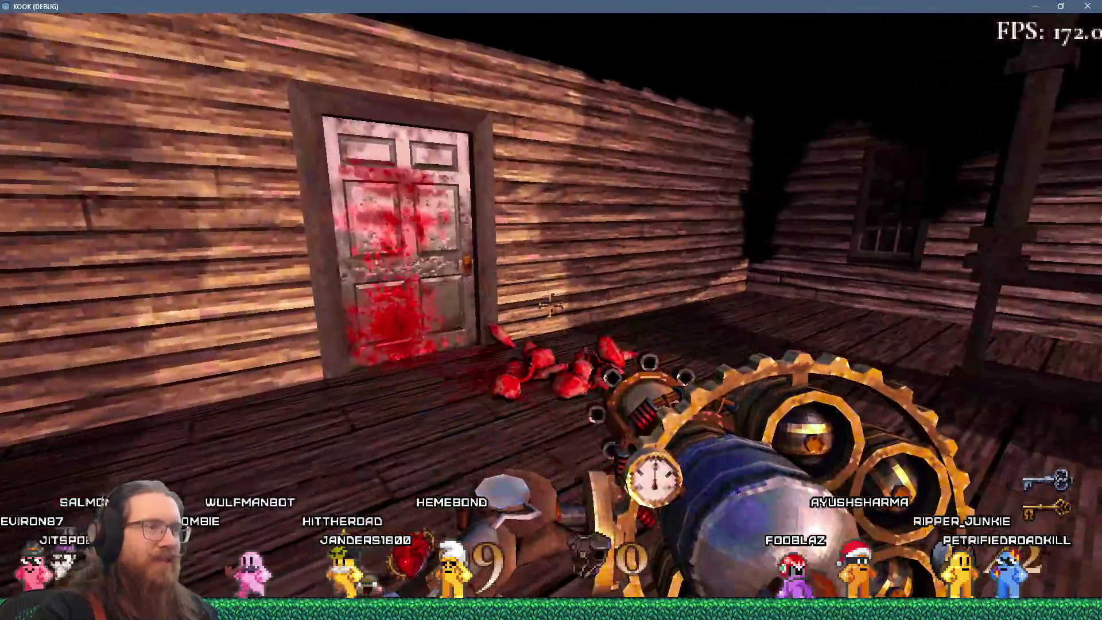
# Walk up to the bloody door, then back off and pick up red gibs from the pile.
pyautogui.press('w')
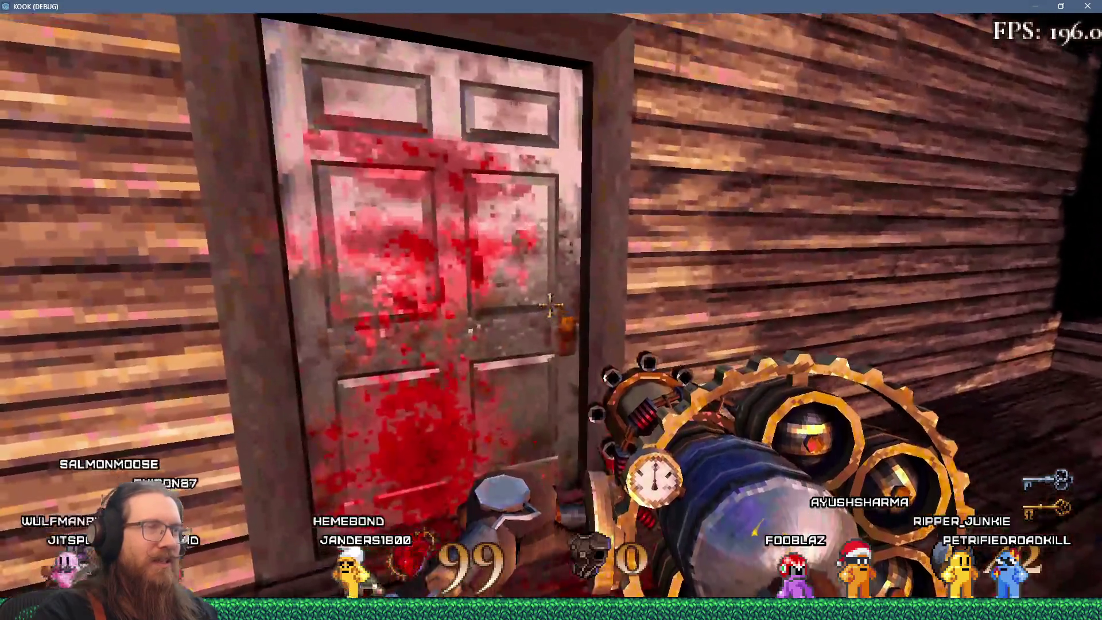
pyautogui.press('s')
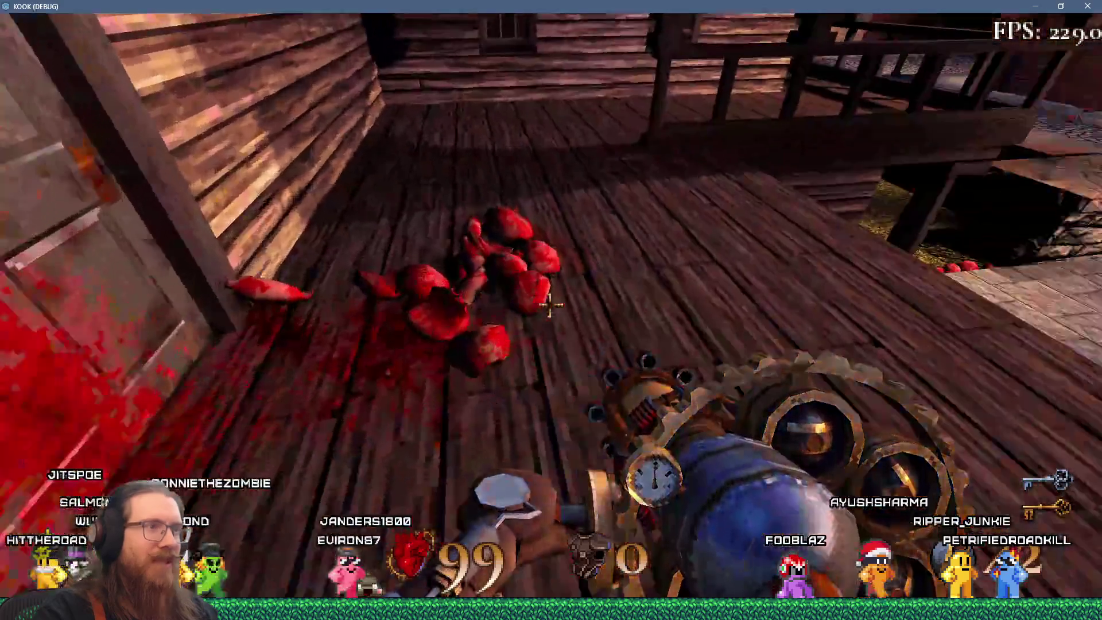
pyautogui.press('.')
pyautogui.press('s')
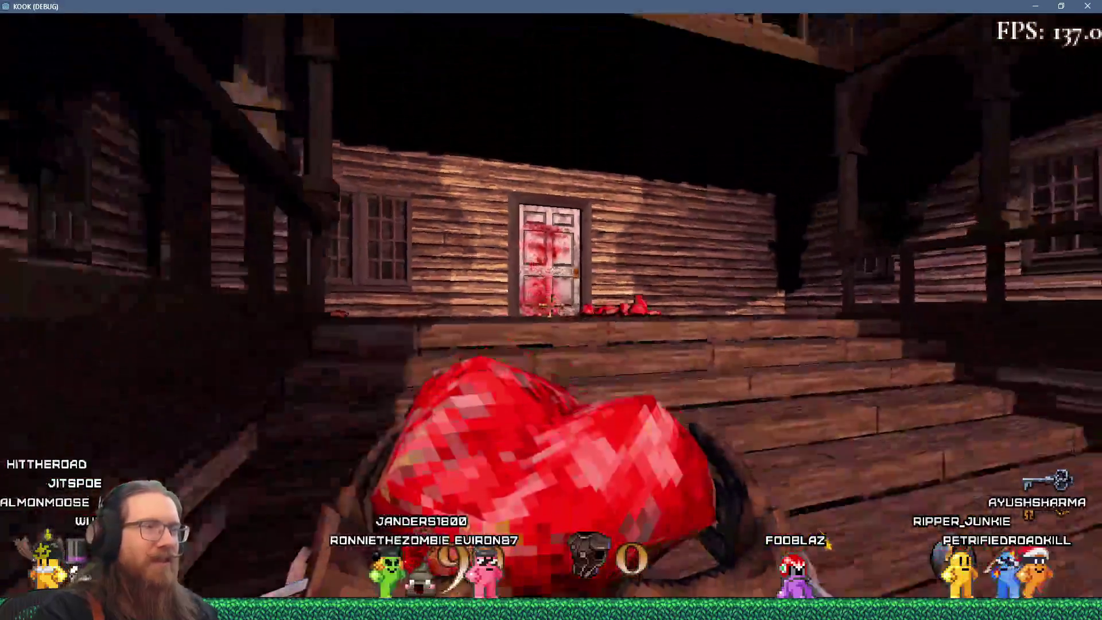
pyautogui.press('.')
pyautogui.press('w')
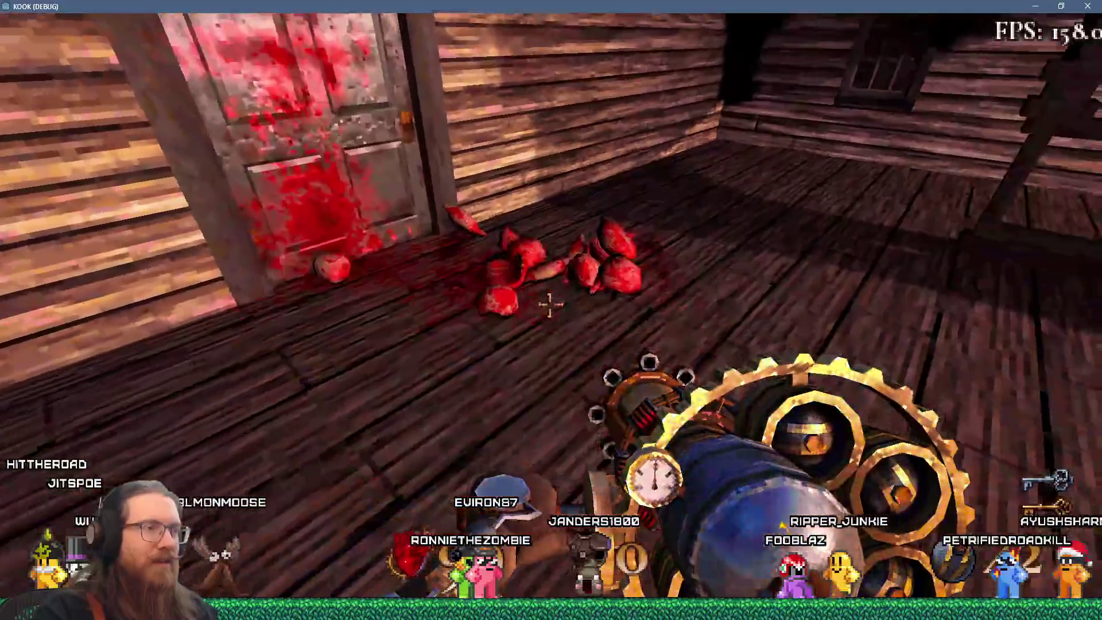
pyautogui.press('.')
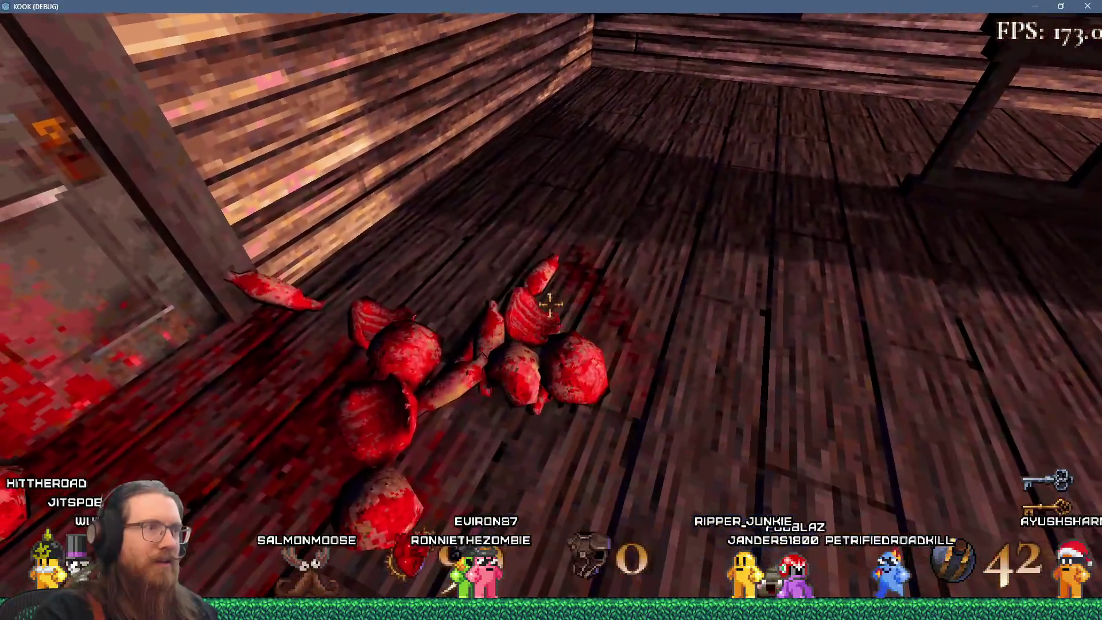
# Drop the gib at the door, then fetch the stone ball and bring it back to the door.
pyautogui.press('w')
pyautogui.press('.')
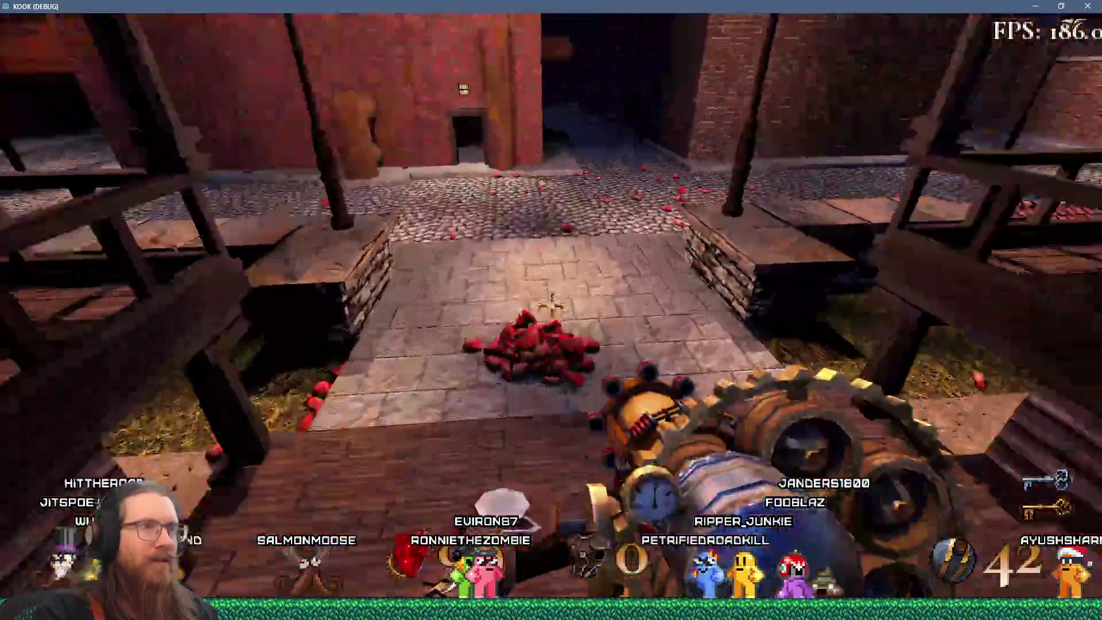
pyautogui.press('w')
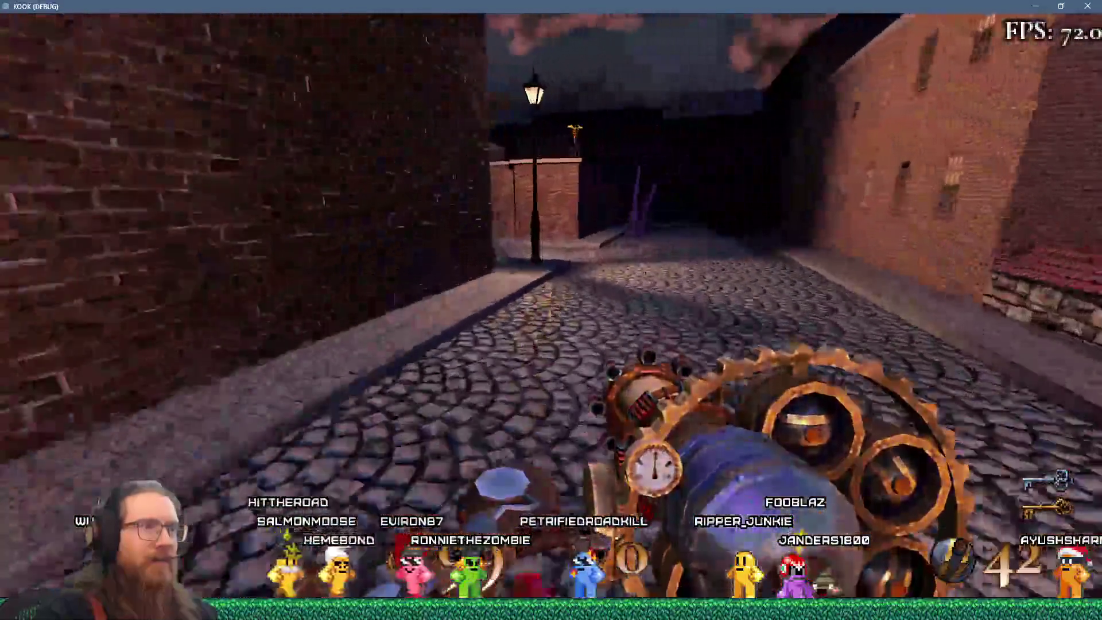
pyautogui.press('w')
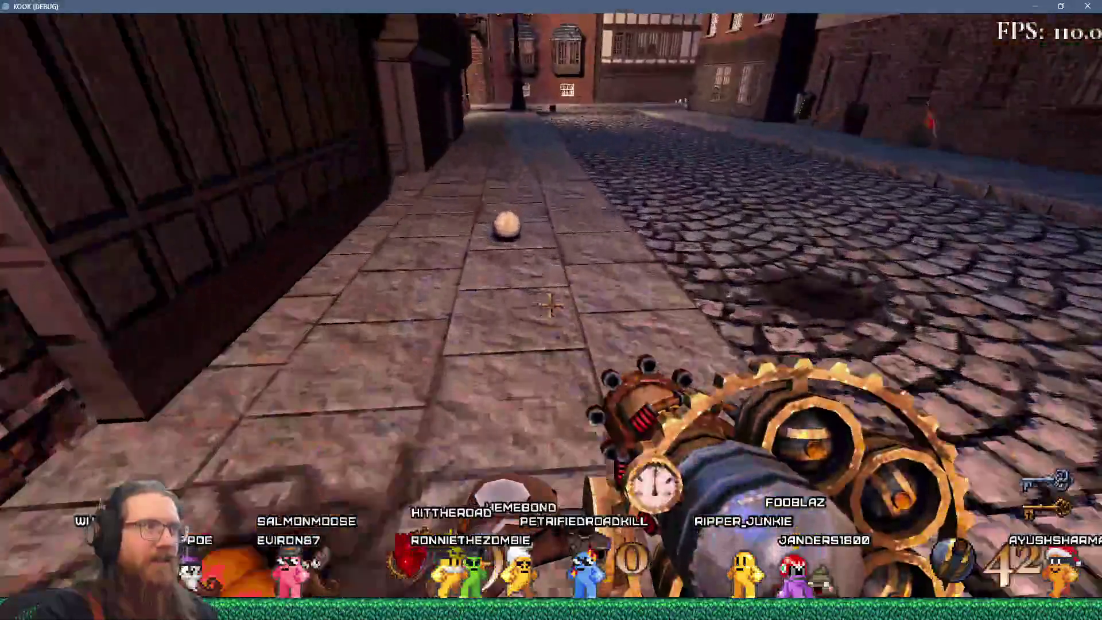
pyautogui.press('w')
pyautogui.press('.')
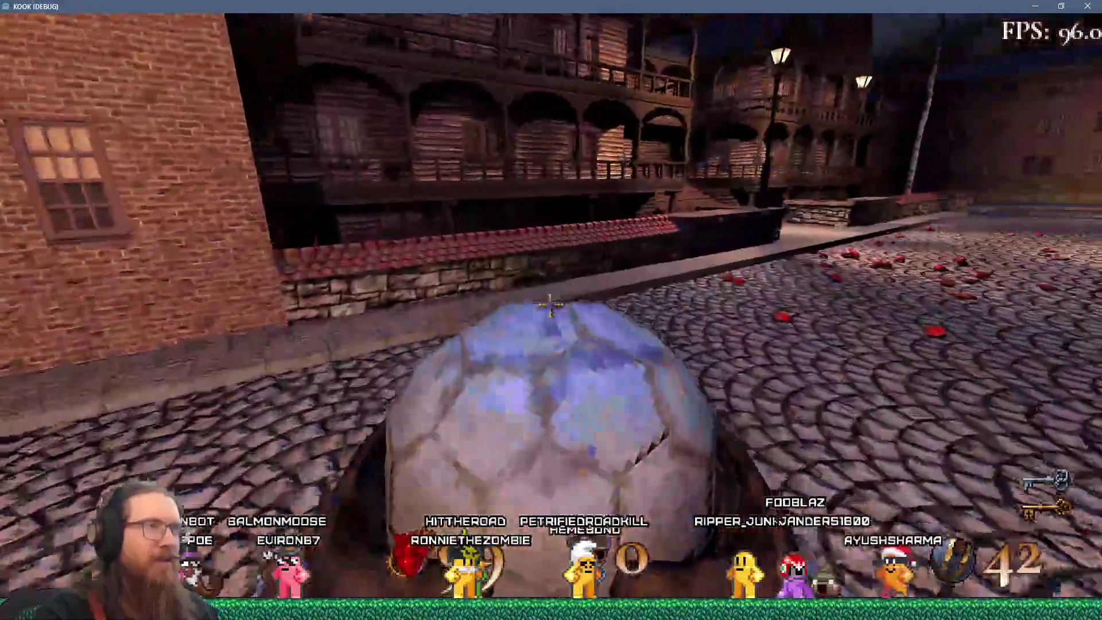
pyautogui.press('w')
pyautogui.press('w')
pyautogui.press('.')
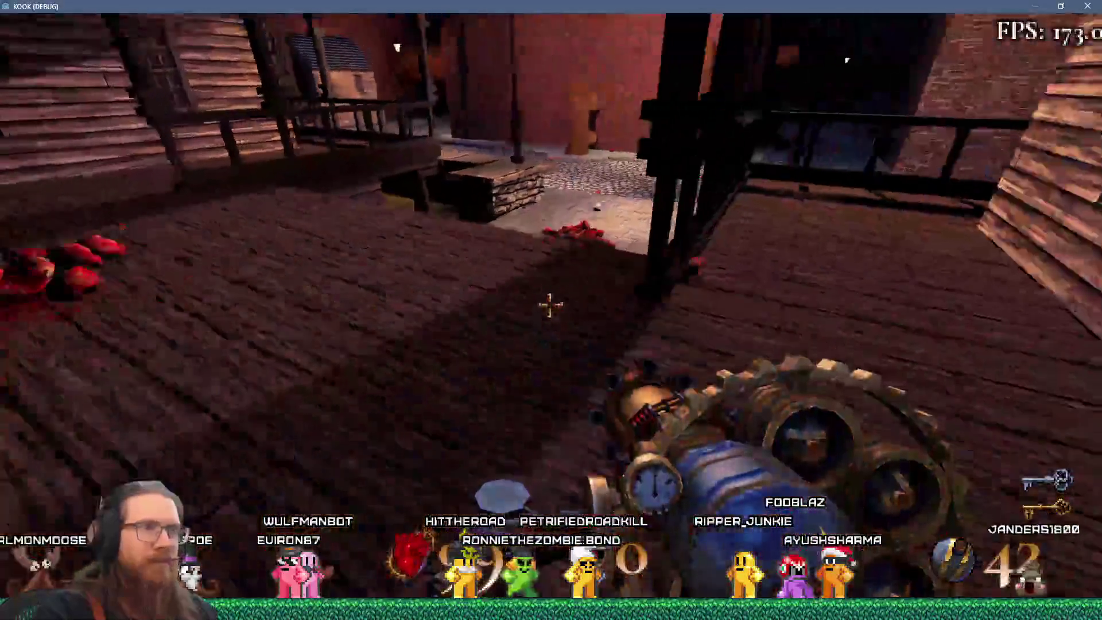
# Pick up and drop the stone ball several times on the plaza, then head for the stairs.
pyautogui.press('w')
pyautogui.press('w')
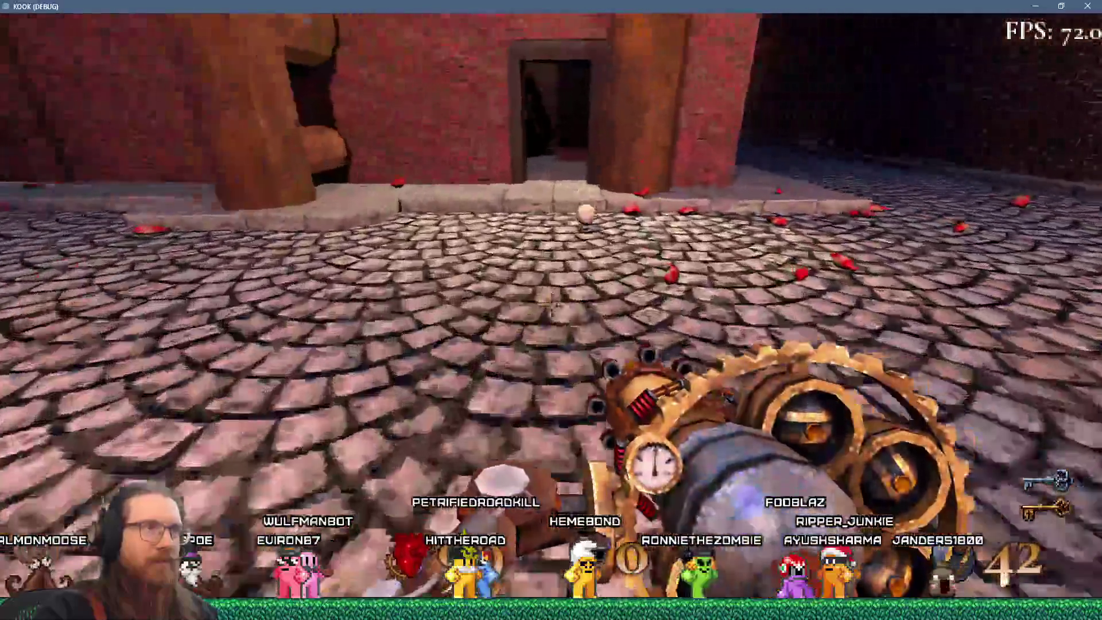
pyautogui.press('.')
pyautogui.press('.')
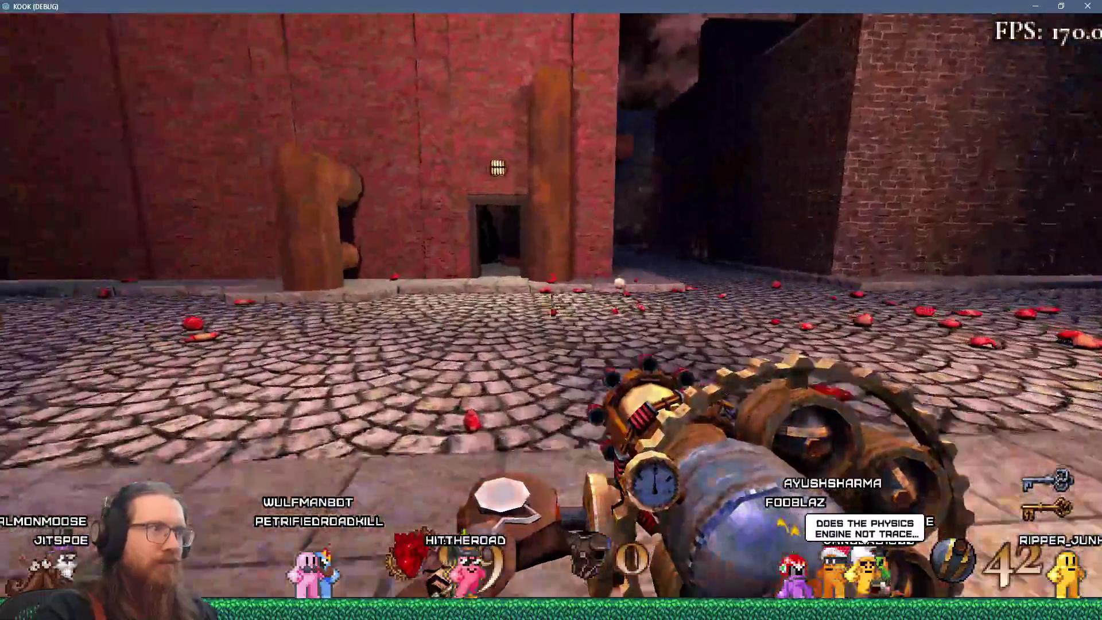
pyautogui.press('.')
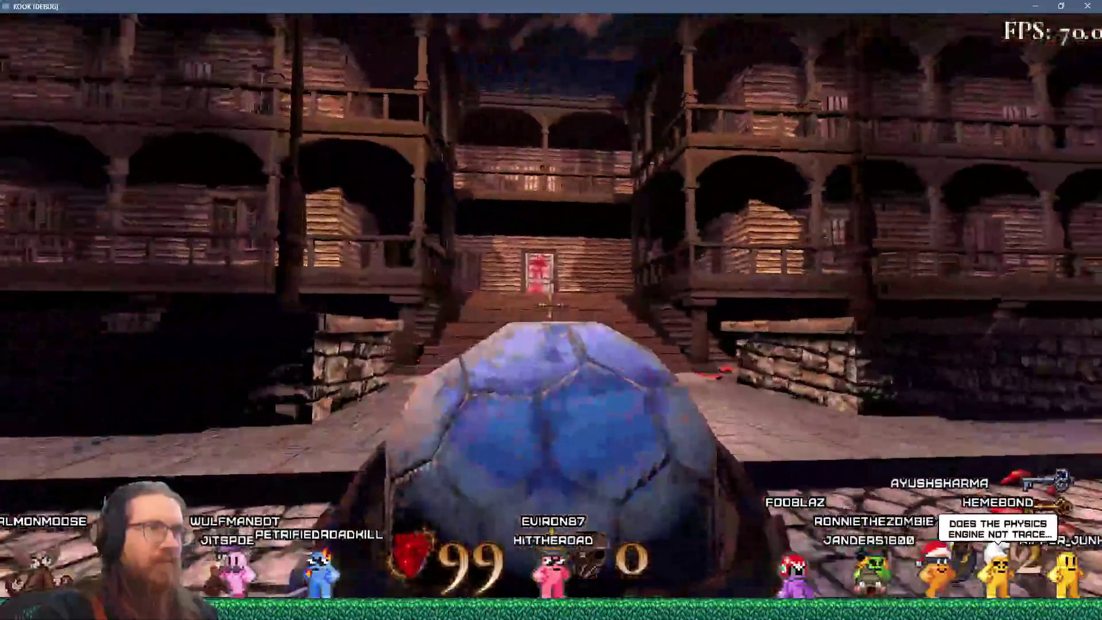
pyautogui.press('.')
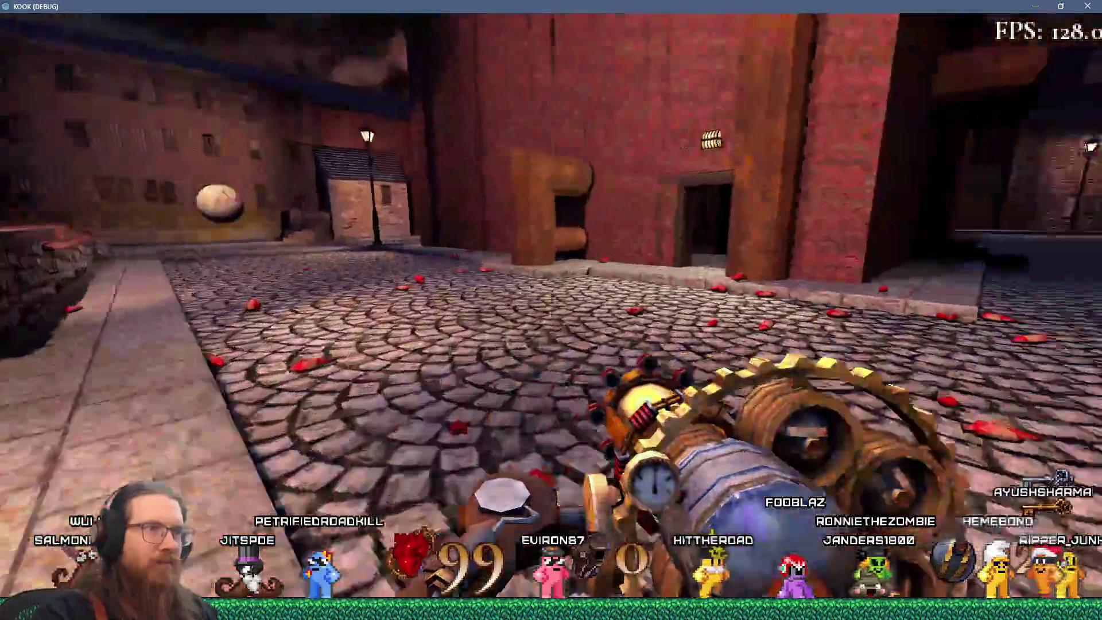
pyautogui.press('.')
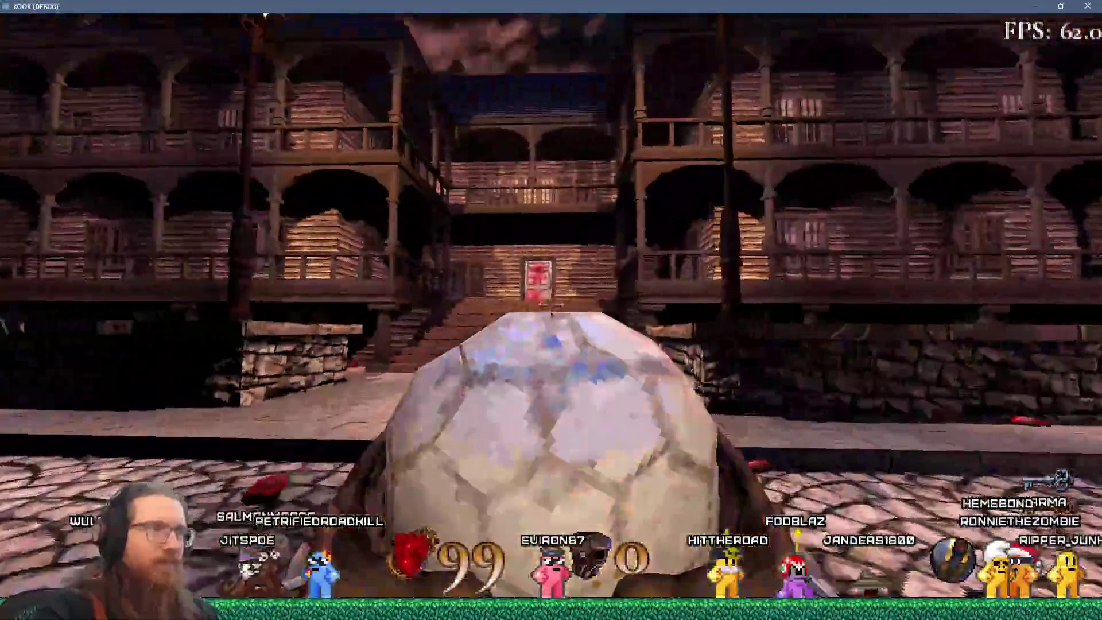
pyautogui.press('.')
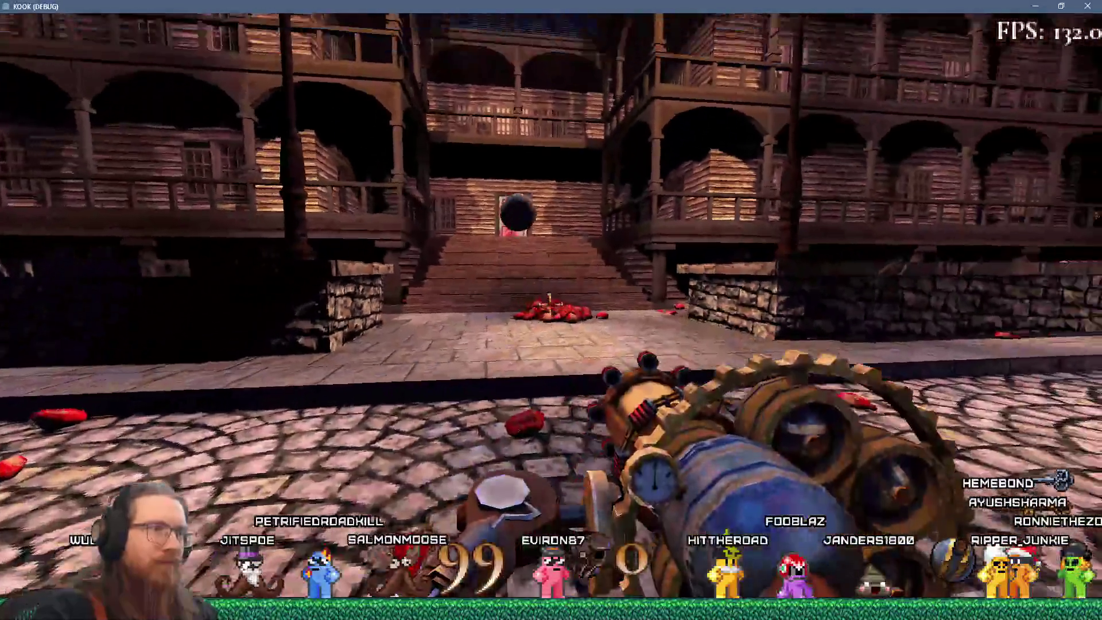
pyautogui.press('.')
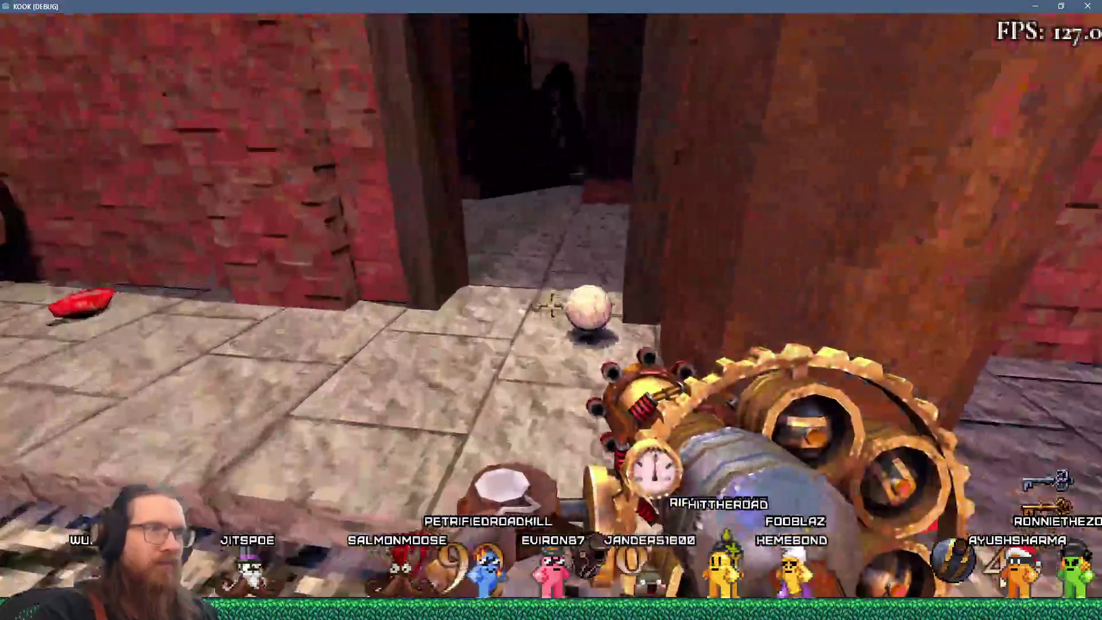
pyautogui.press('.')
pyautogui.press('.')
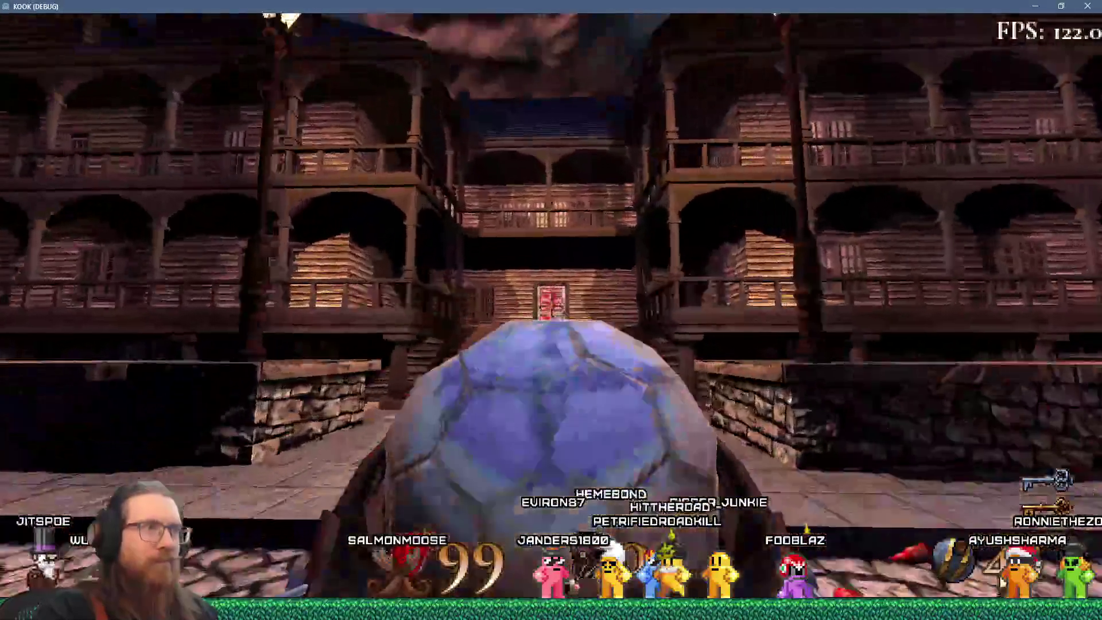
# Throw the stone ball toward the stairs and at the door, then carry it back to the staircase.
pyautogui.click(551, 307)
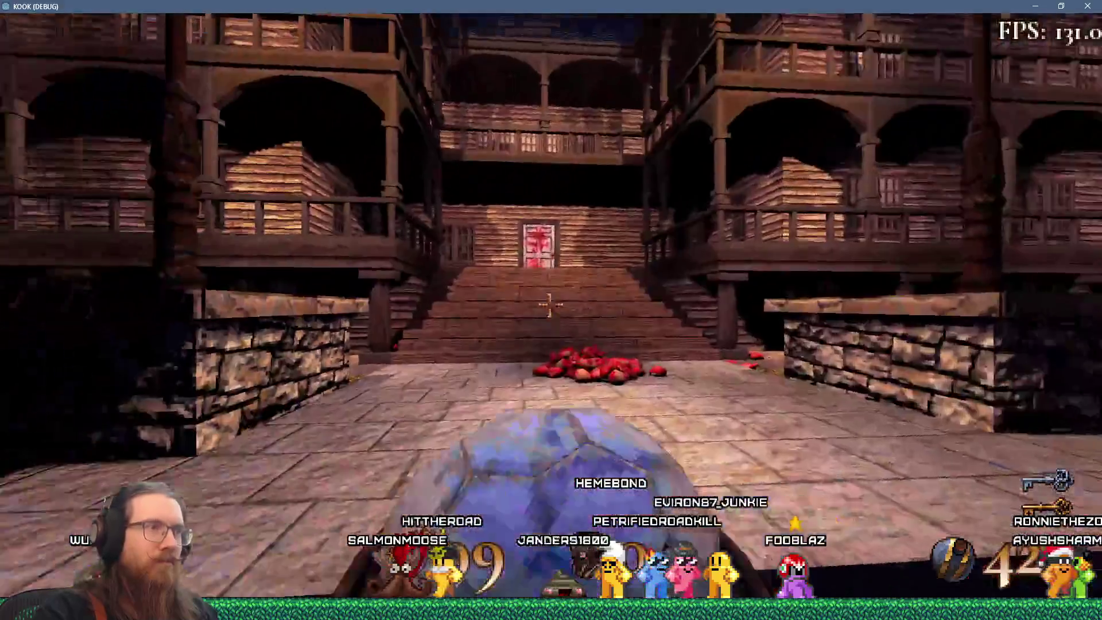
pyautogui.press('.')
pyautogui.click(551, 307)
pyautogui.press('w')
pyautogui.press('w')
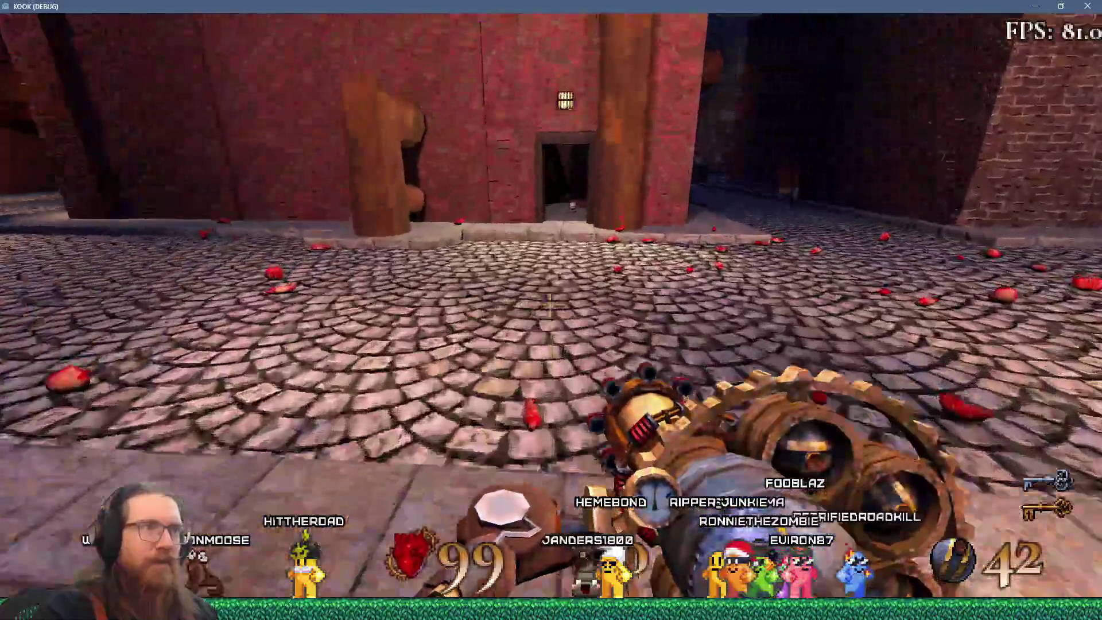
pyautogui.press('w')
pyautogui.press('.')
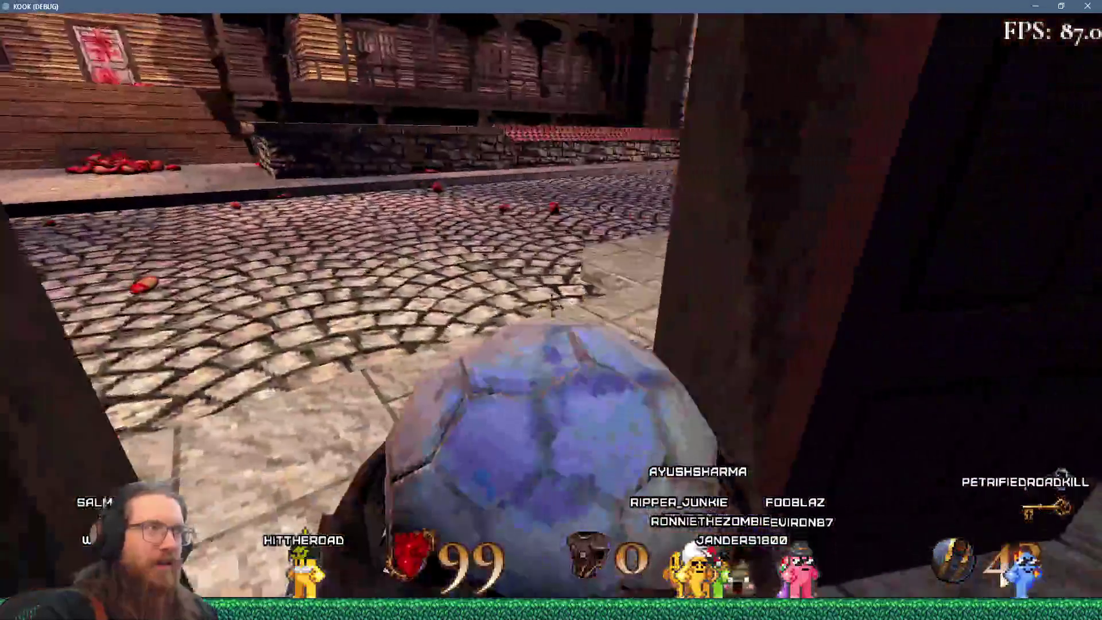
pyautogui.press('w')
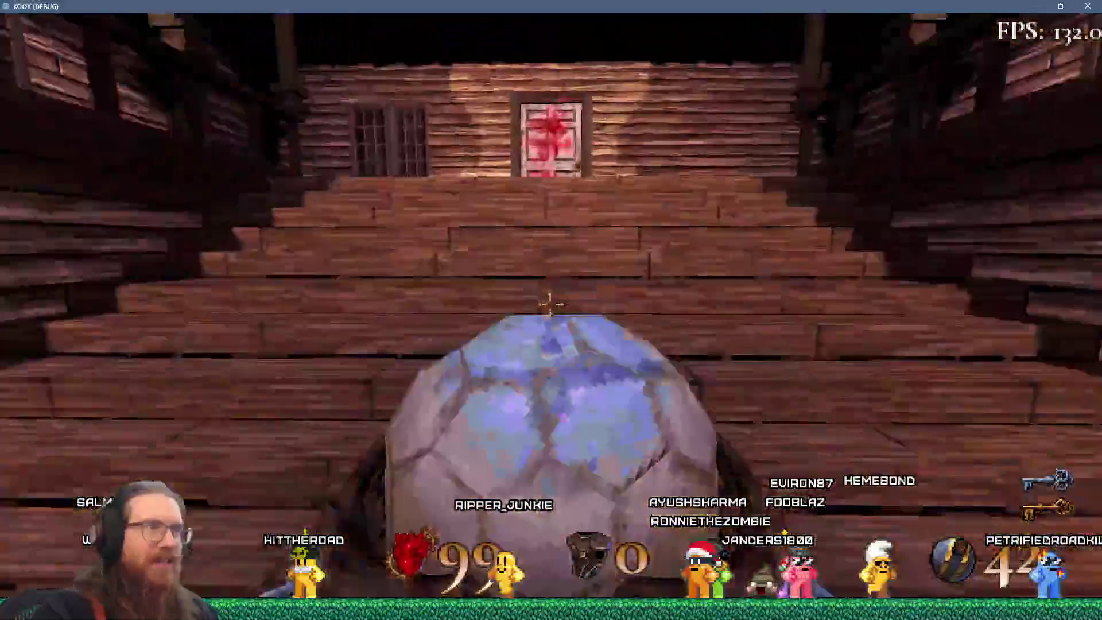
pyautogui.press('w')
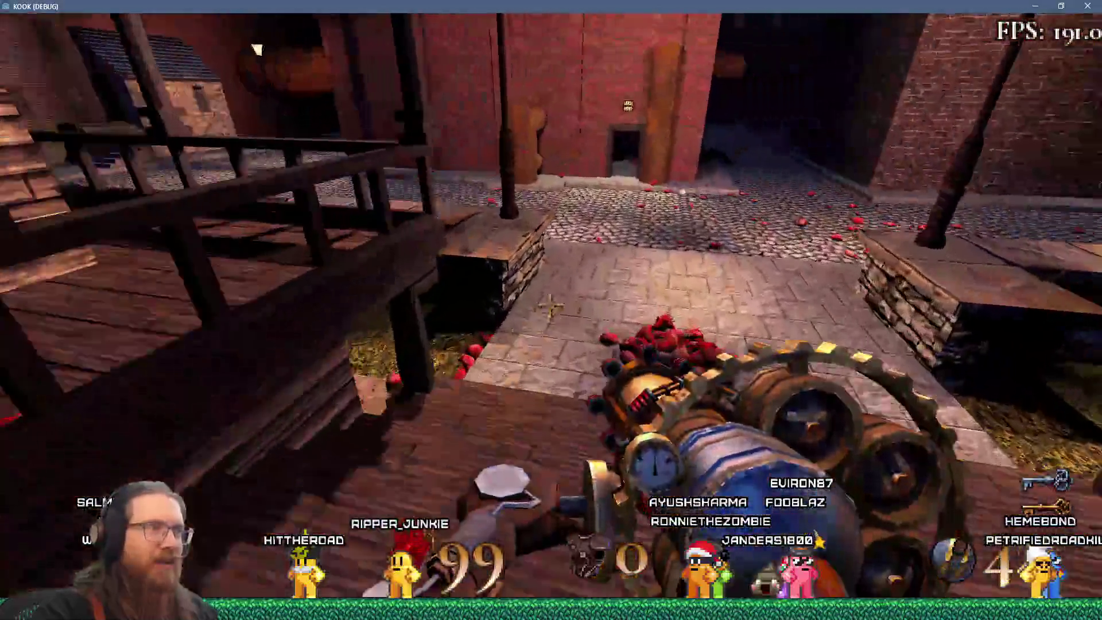
# Fetch the stone ball twice more and throw it up the stairs at the bloody door.
pyautogui.press('w')
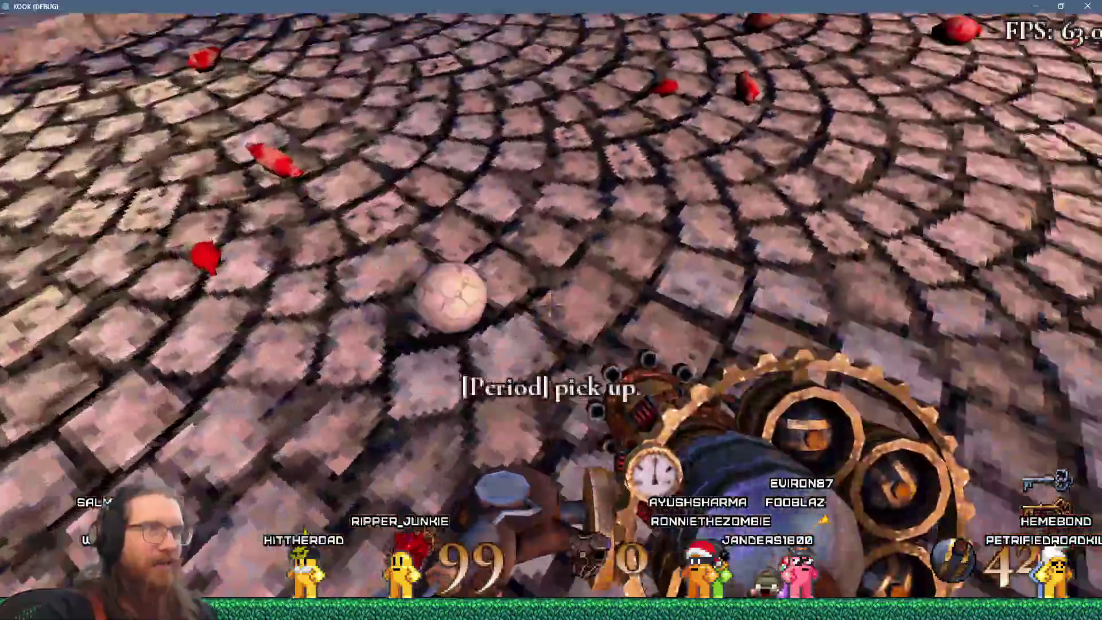
pyautogui.press('.')
pyautogui.press('w')
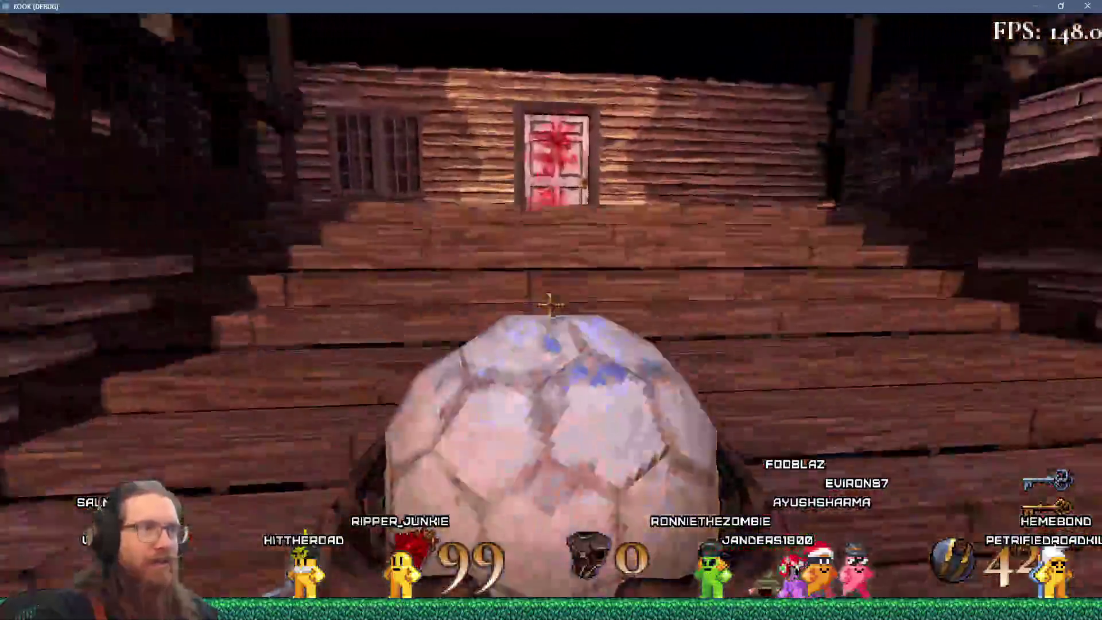
pyautogui.click(550, 304)
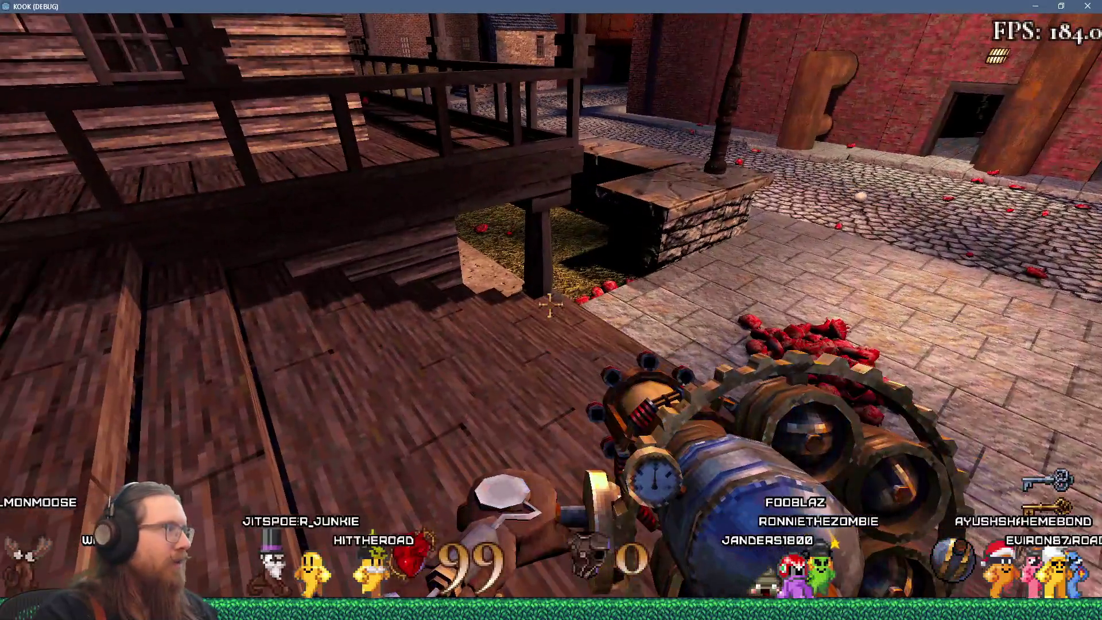
pyautogui.press('w')
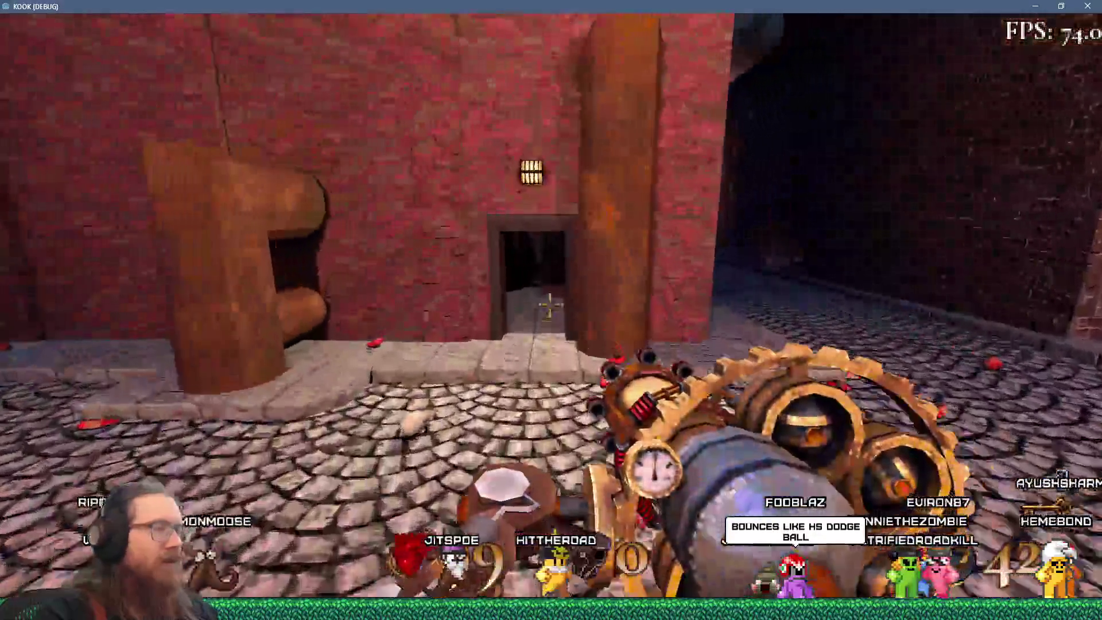
pyautogui.press('.')
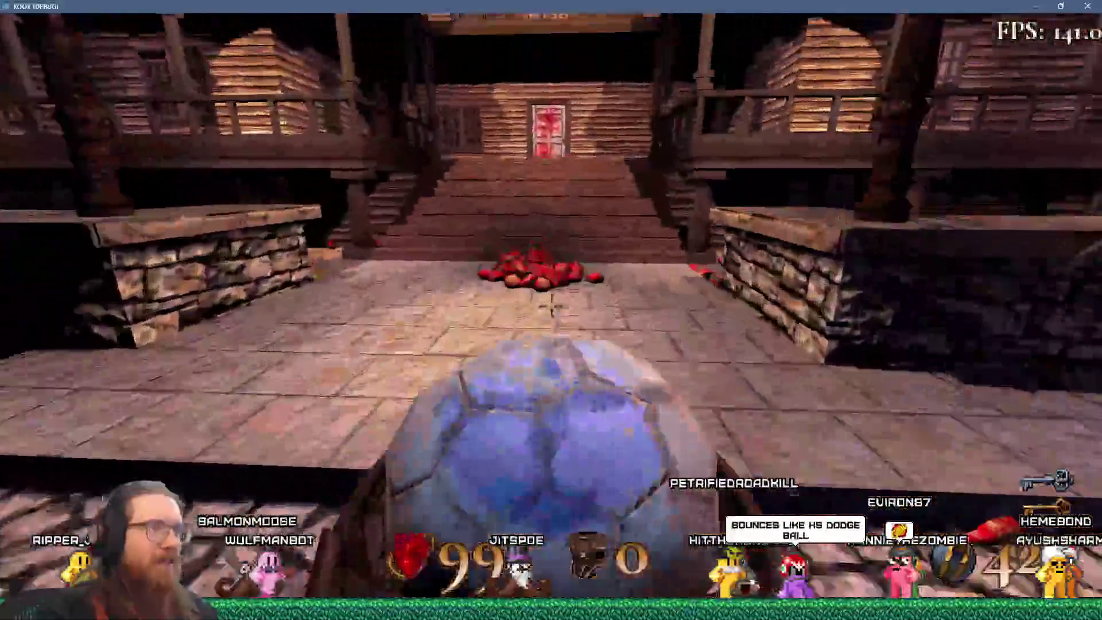
pyautogui.press('w')
pyautogui.click(550, 306)
# Walk back down the alley to the stone ball and pick it up.
pyautogui.moveTo(549, 306)
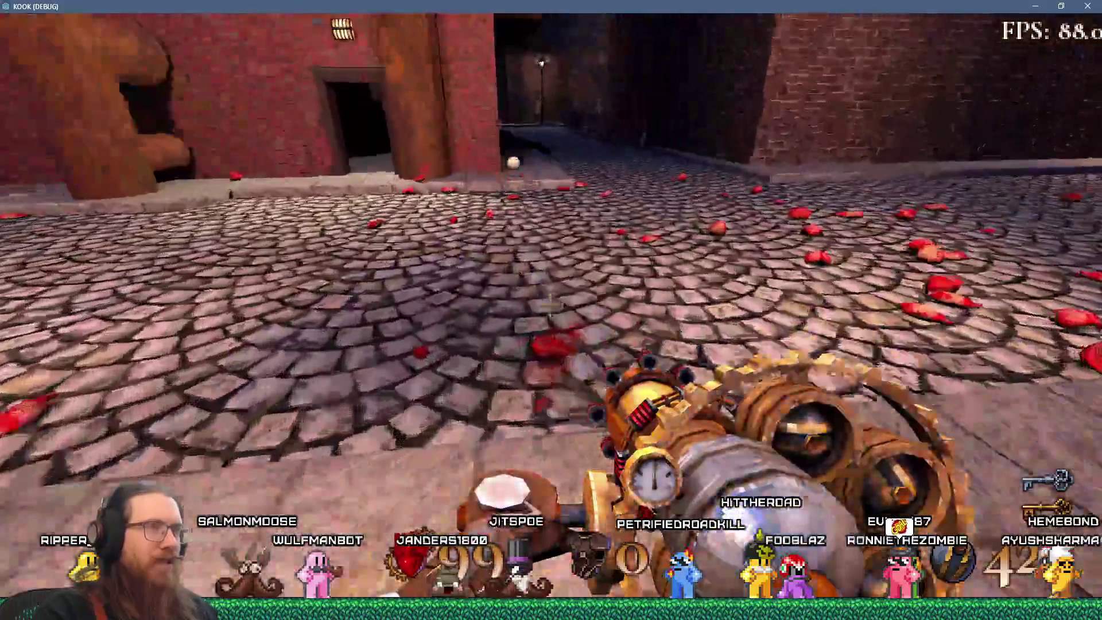
pyautogui.press('w')
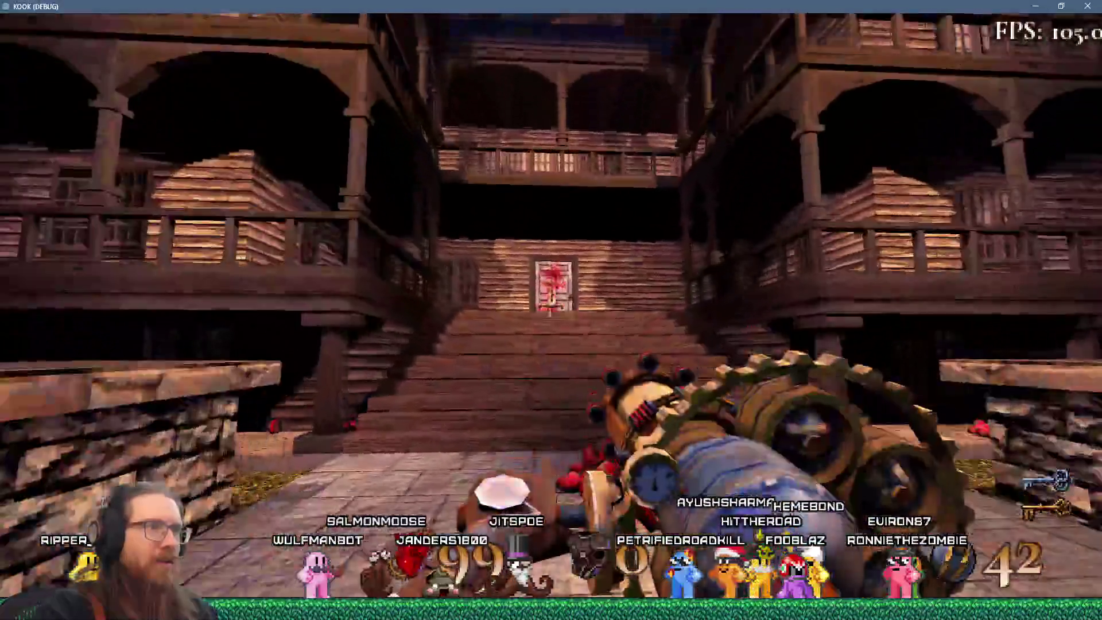
pyautogui.press('s')
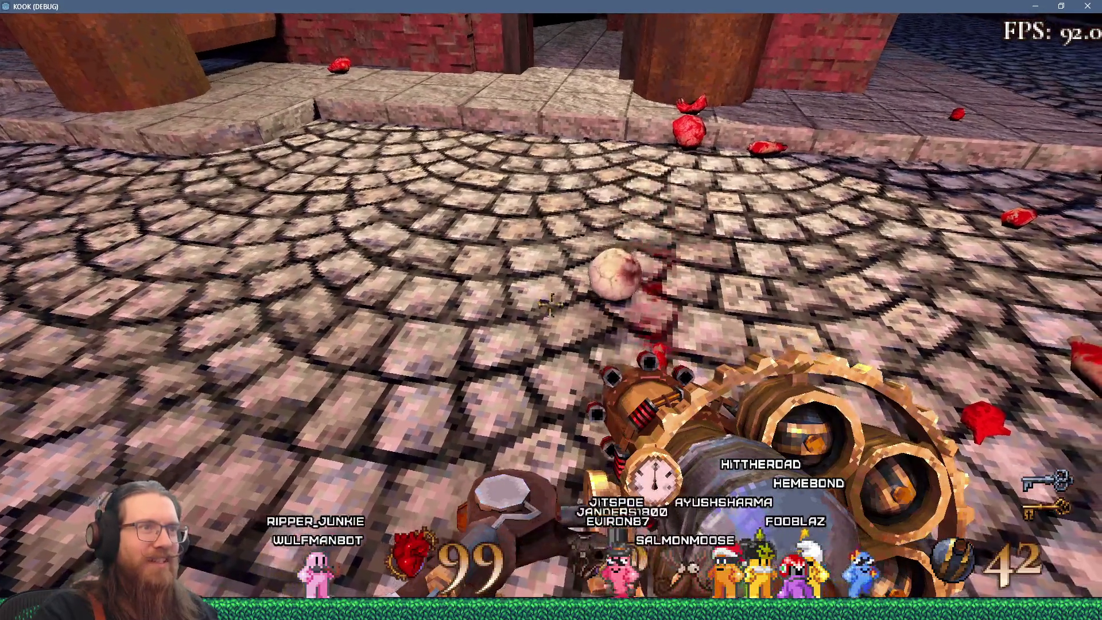
pyautogui.press('w')
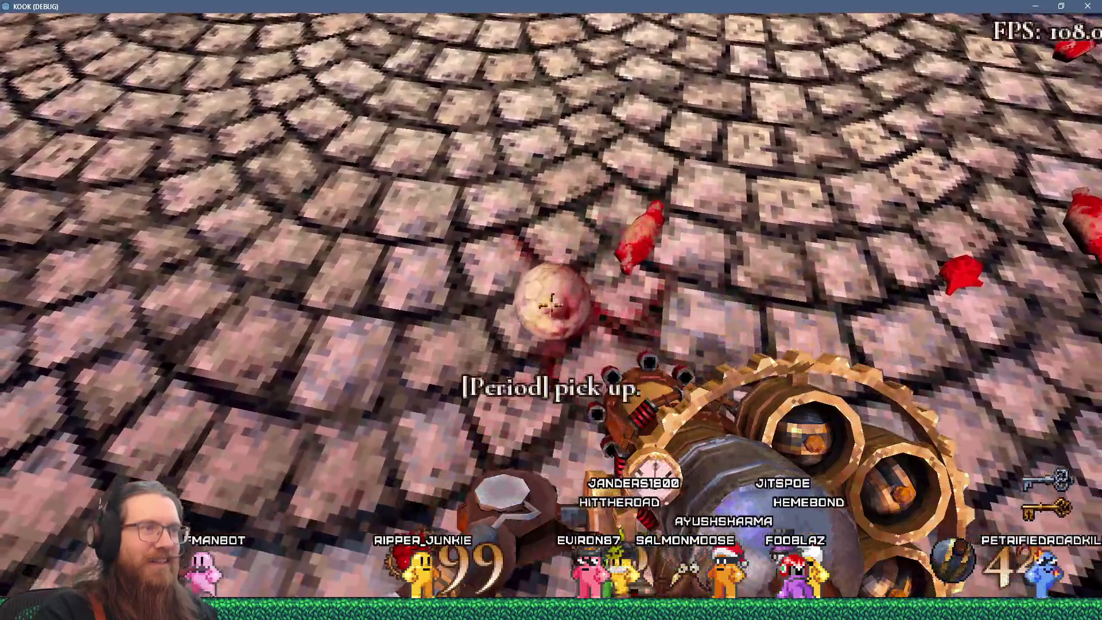
pyautogui.press('.')
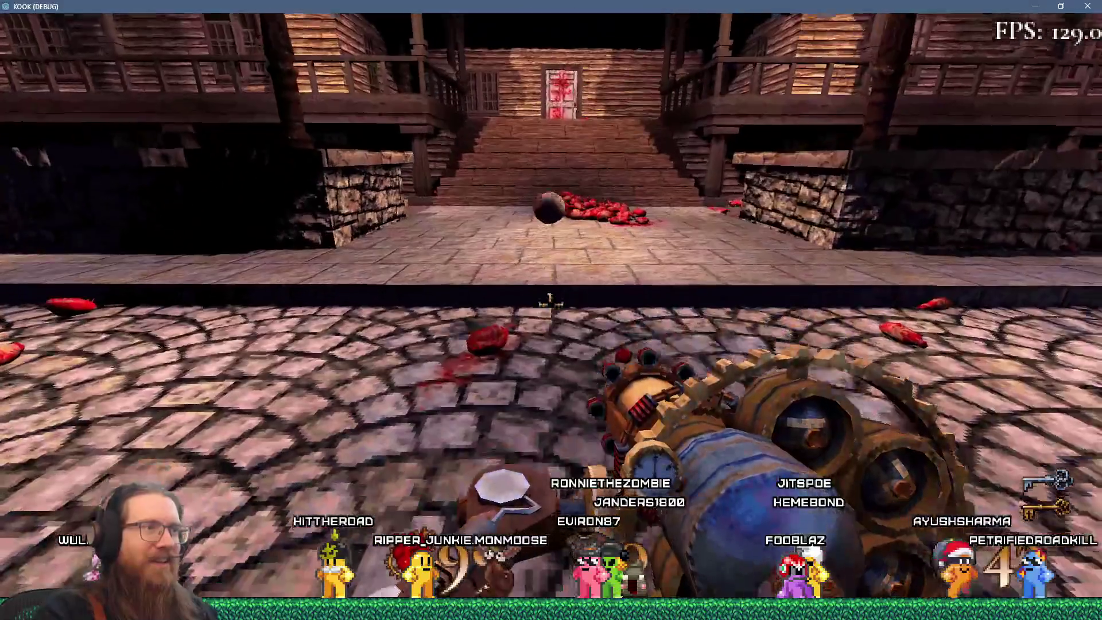
pyautogui.press('w')
pyautogui.press('.')
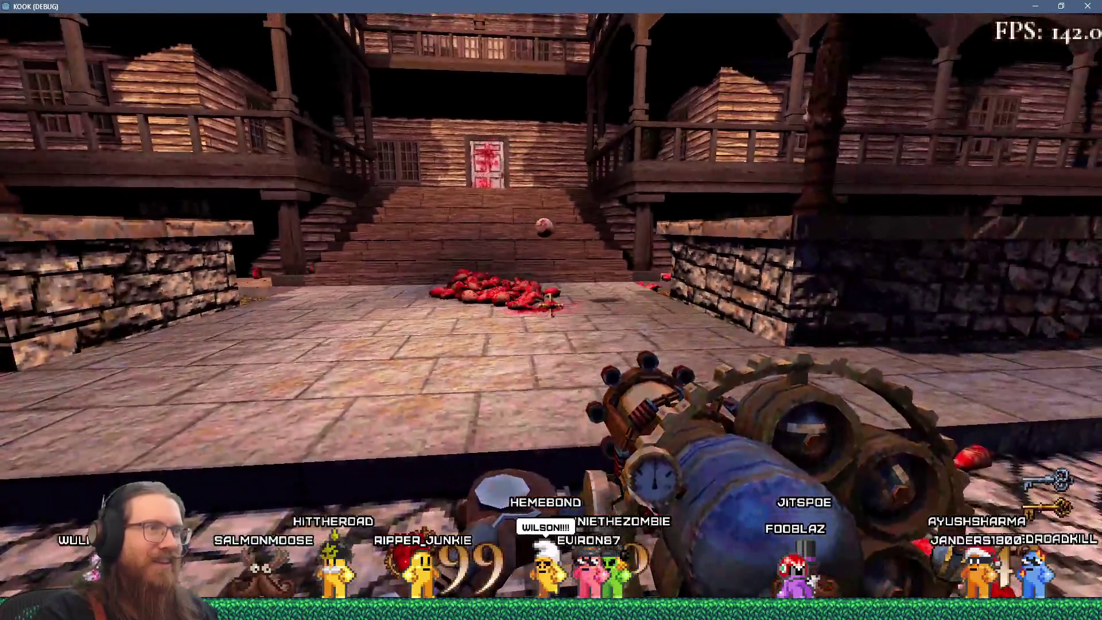
pyautogui.press('.')
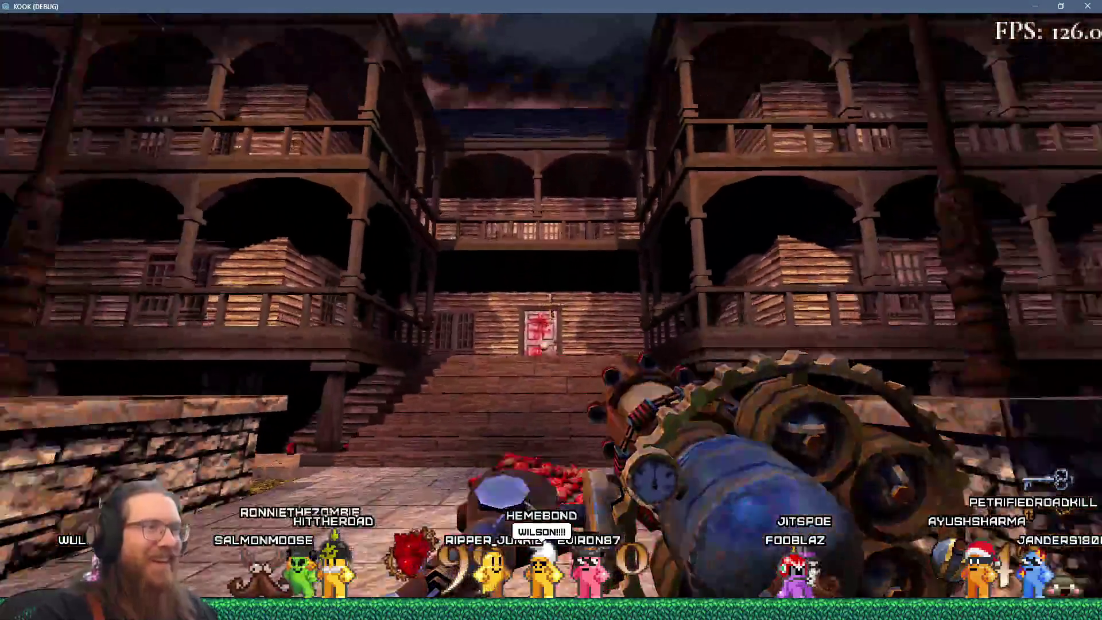
# Pick up the stone ball again and throw it toward the stairs.
pyautogui.press('w')
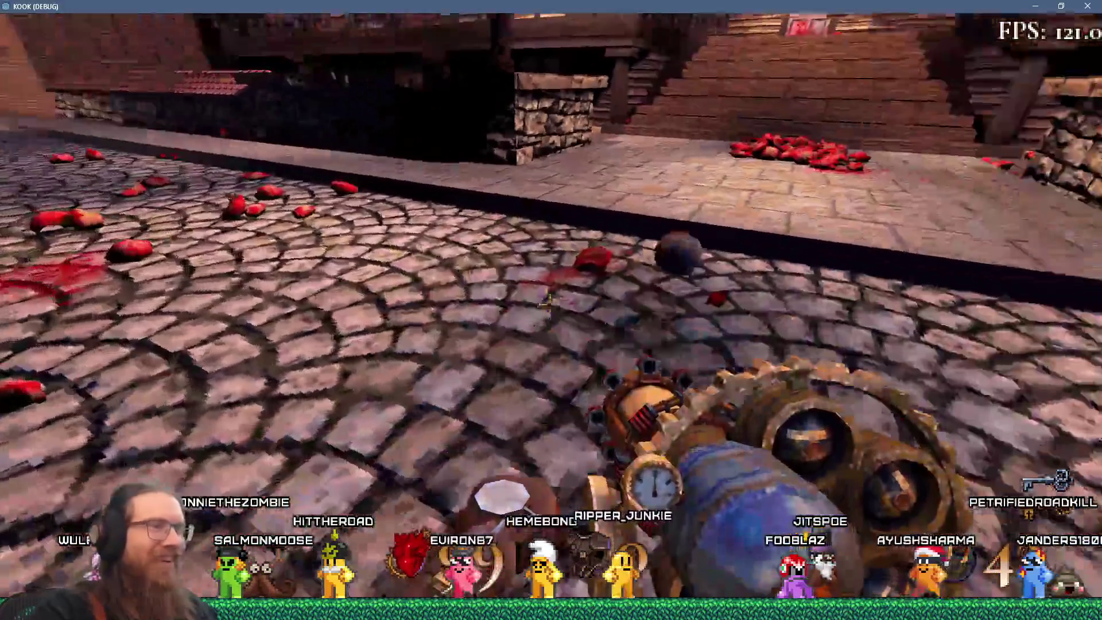
pyautogui.press('.')
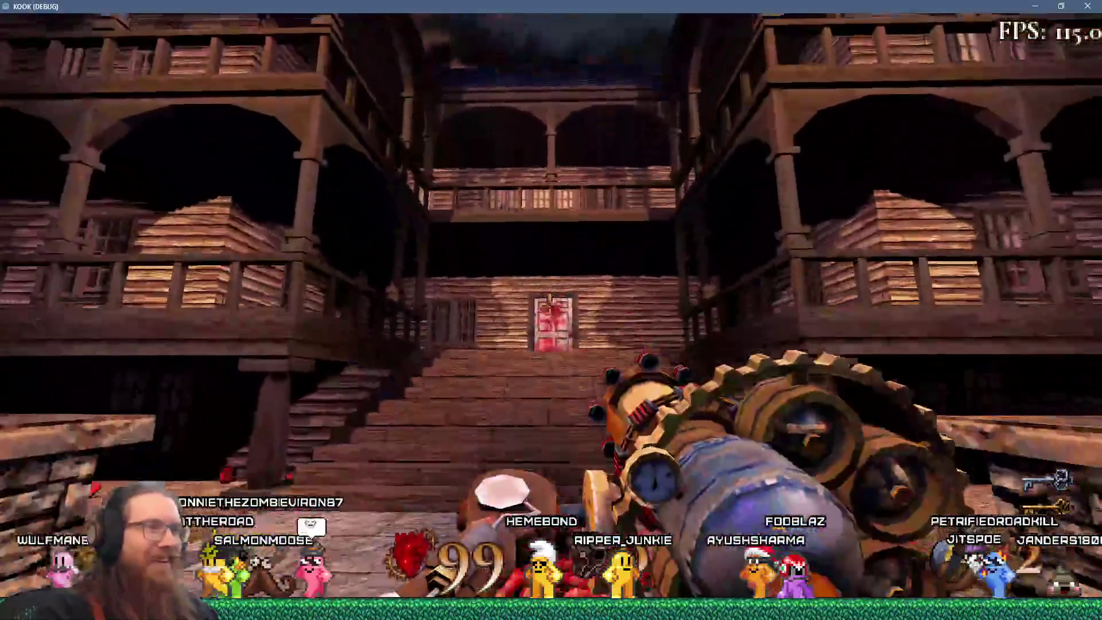
pyautogui.press('w')
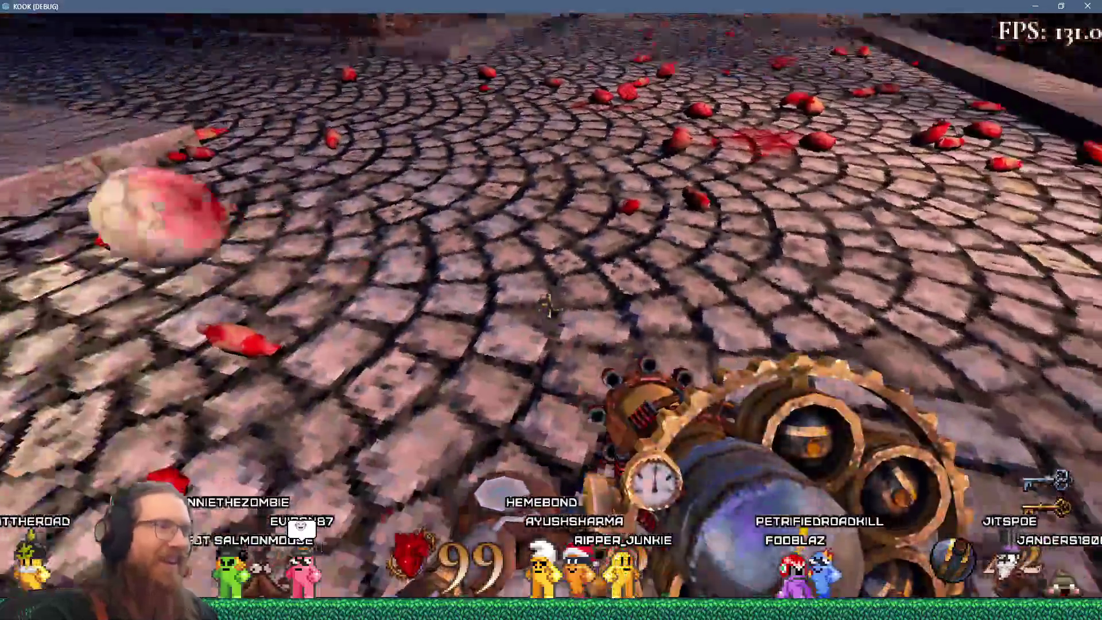
pyautogui.press('.')
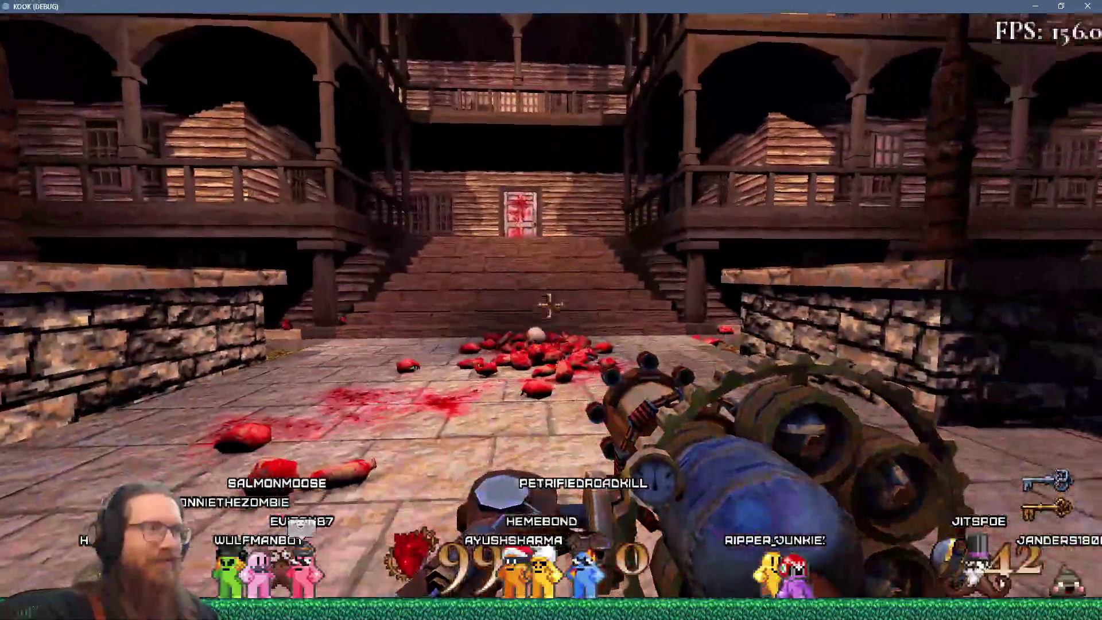
pyautogui.press('w')
pyautogui.press('.')
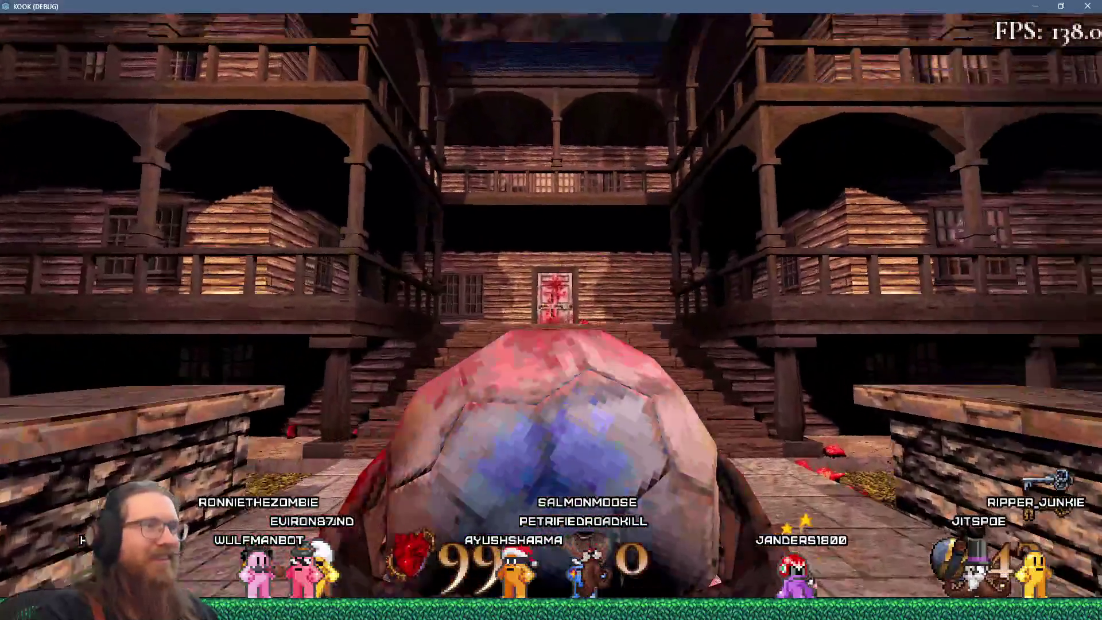
pyautogui.press('w')
pyautogui.click(549, 306)
# Pick up a severed head and throw it and the ball at the door.
pyautogui.press('s')
pyautogui.moveTo(550, 306)
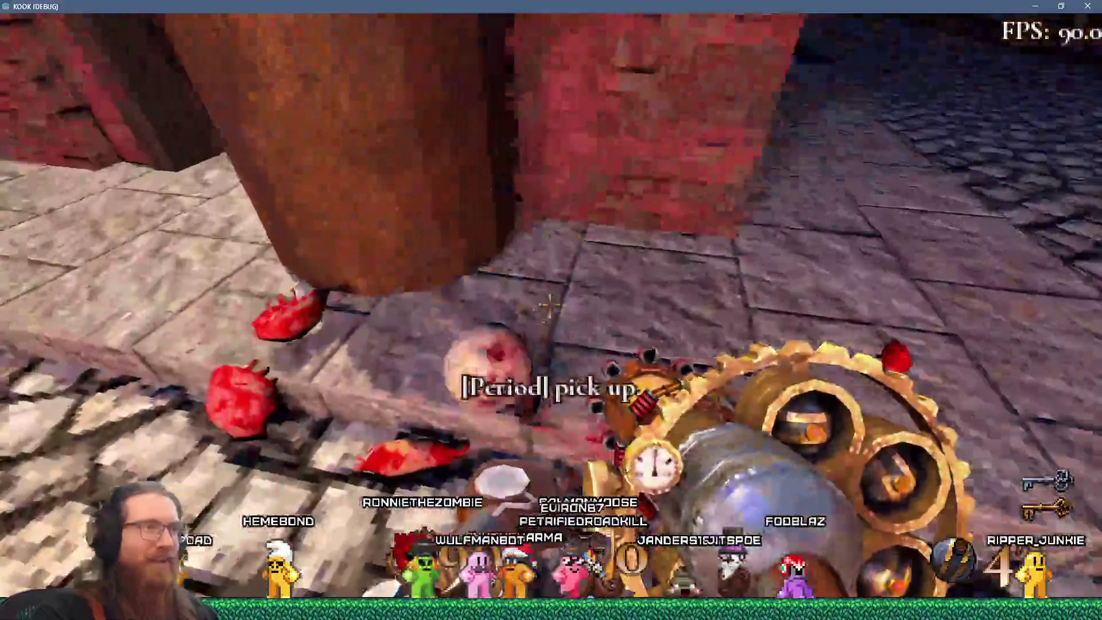
pyautogui.press('.')
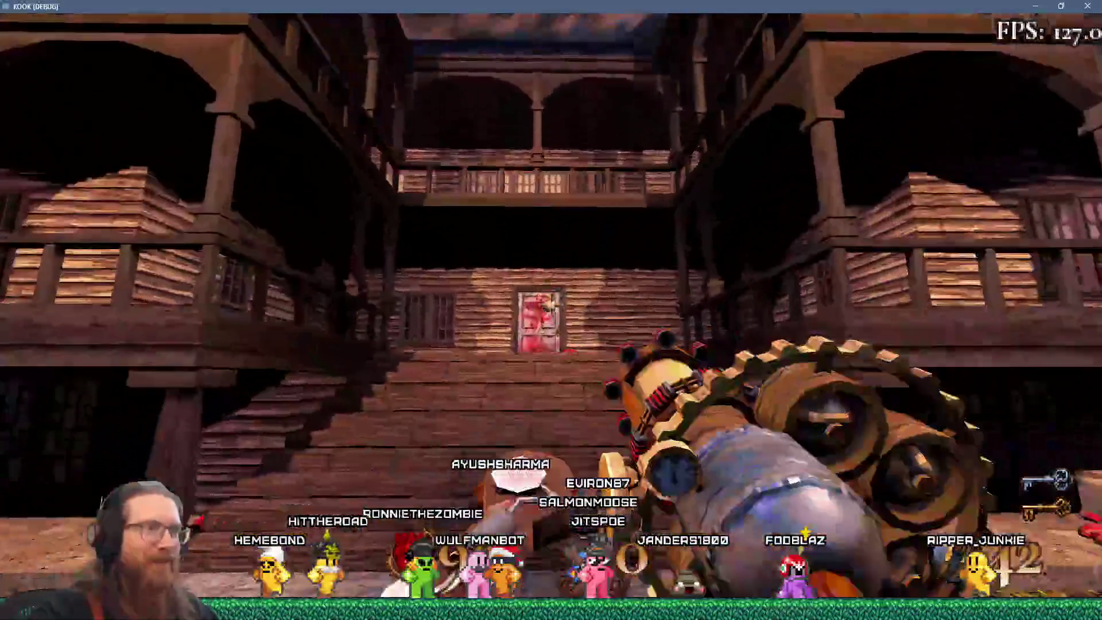
pyautogui.click(551, 310)
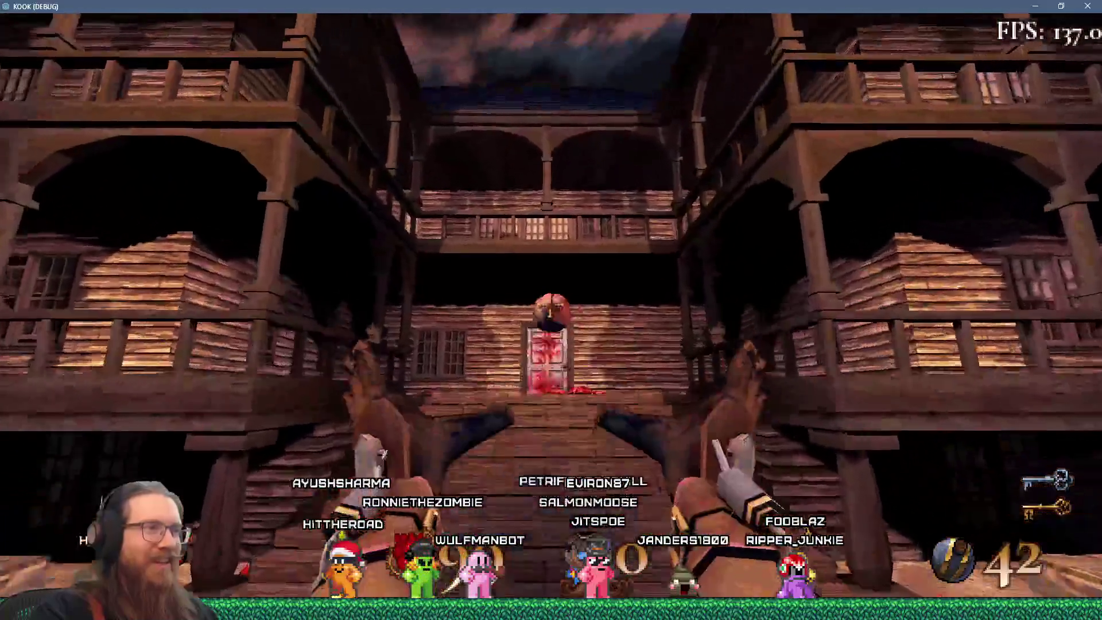
pyautogui.press('s')
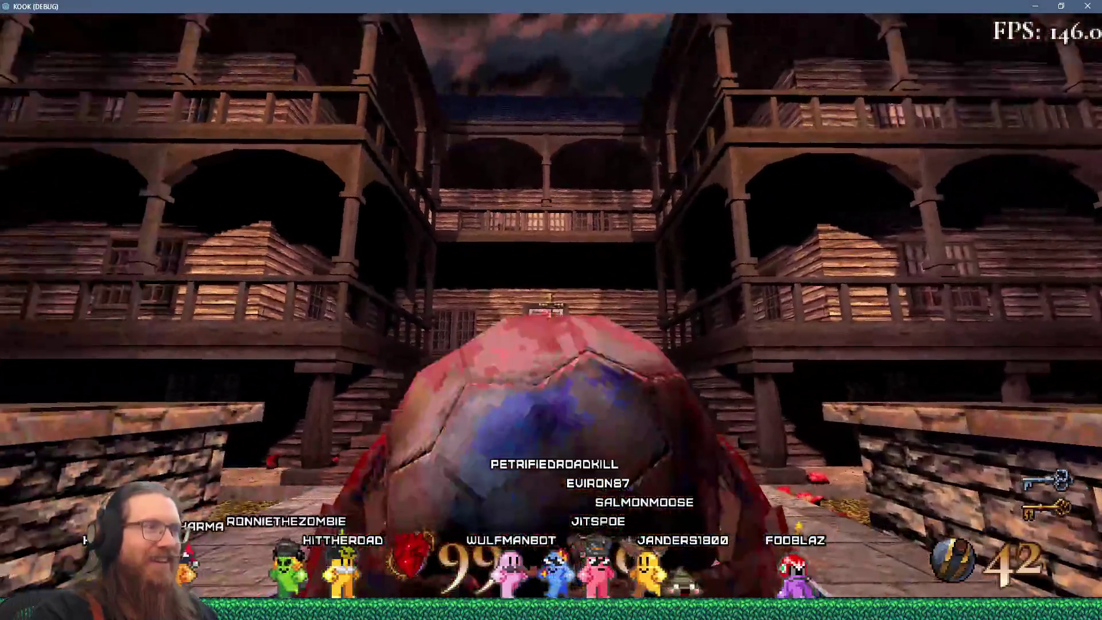
pyautogui.click(551, 310)
pyautogui.press('w')
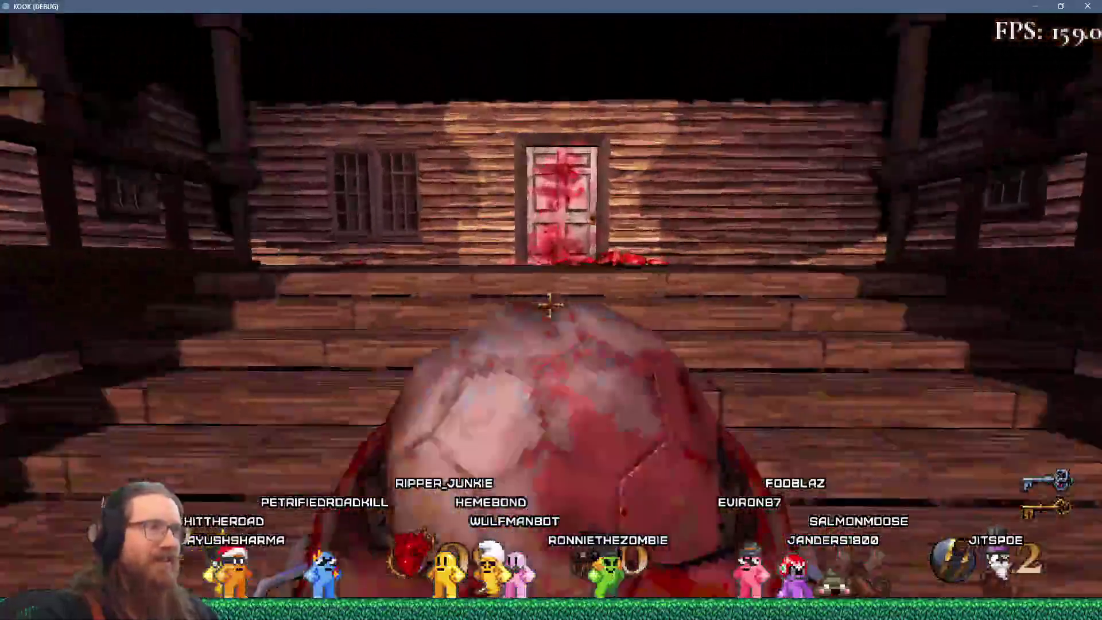
# Throw the held meat ball so it bursts into gibs.
pyautogui.click(550, 305)
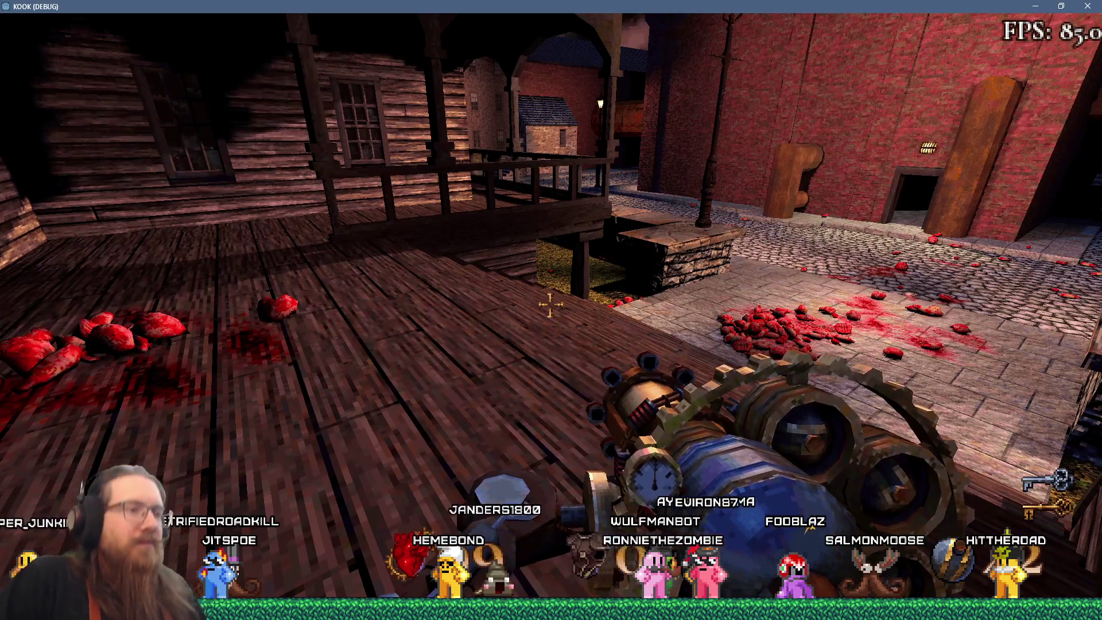
# Pick up red orbs beyond the gore pile and throw them at the house door.
pyautogui.press('w')
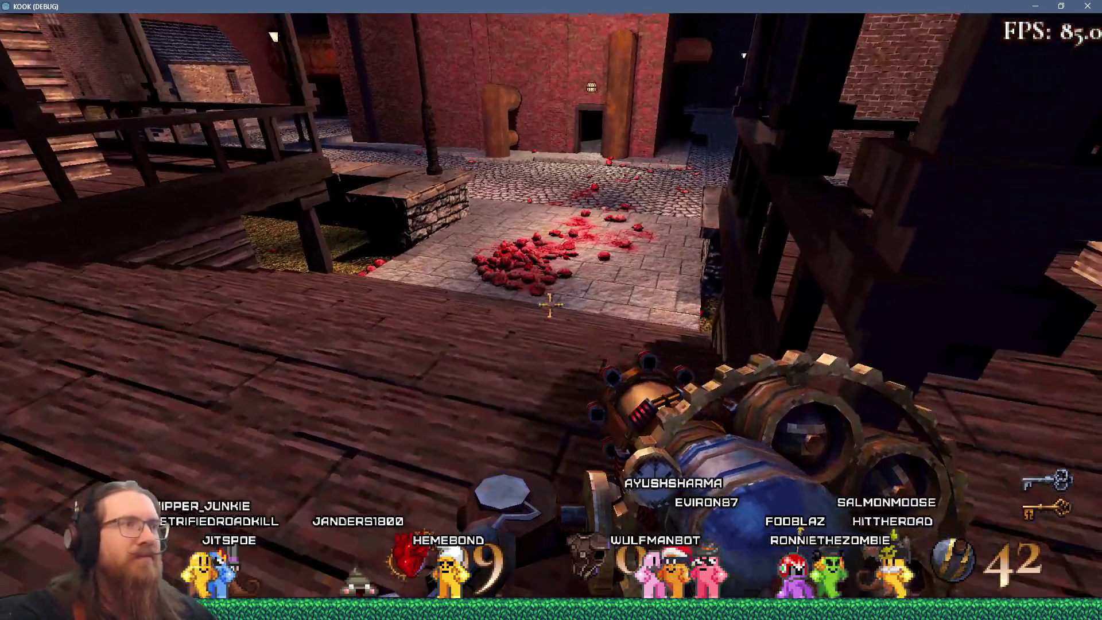
pyautogui.press('w')
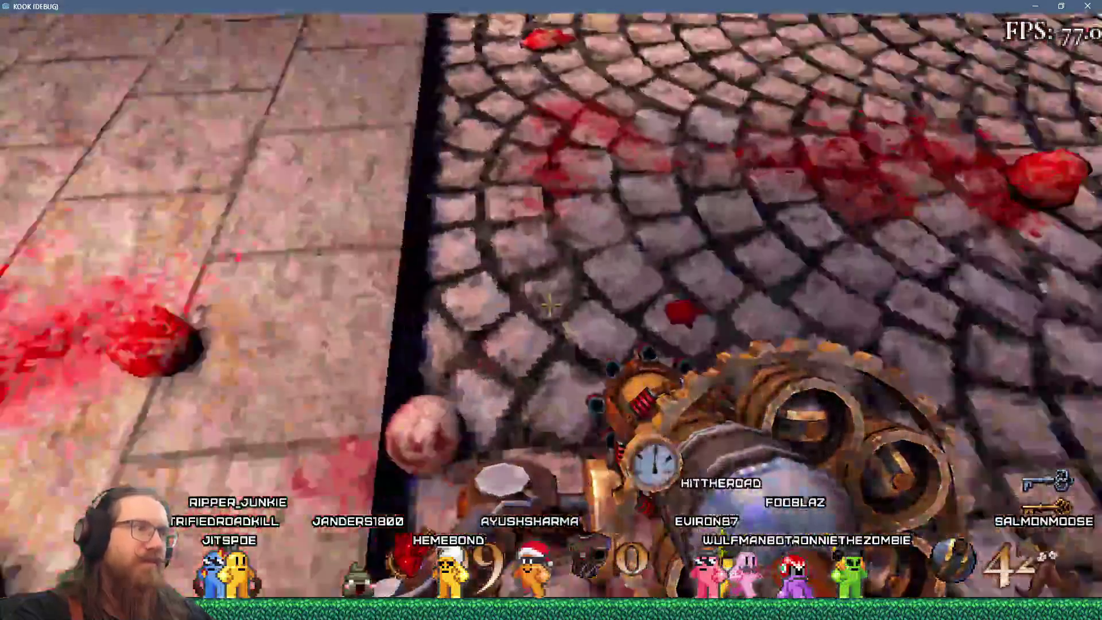
pyautogui.press('.')
pyautogui.press('w')
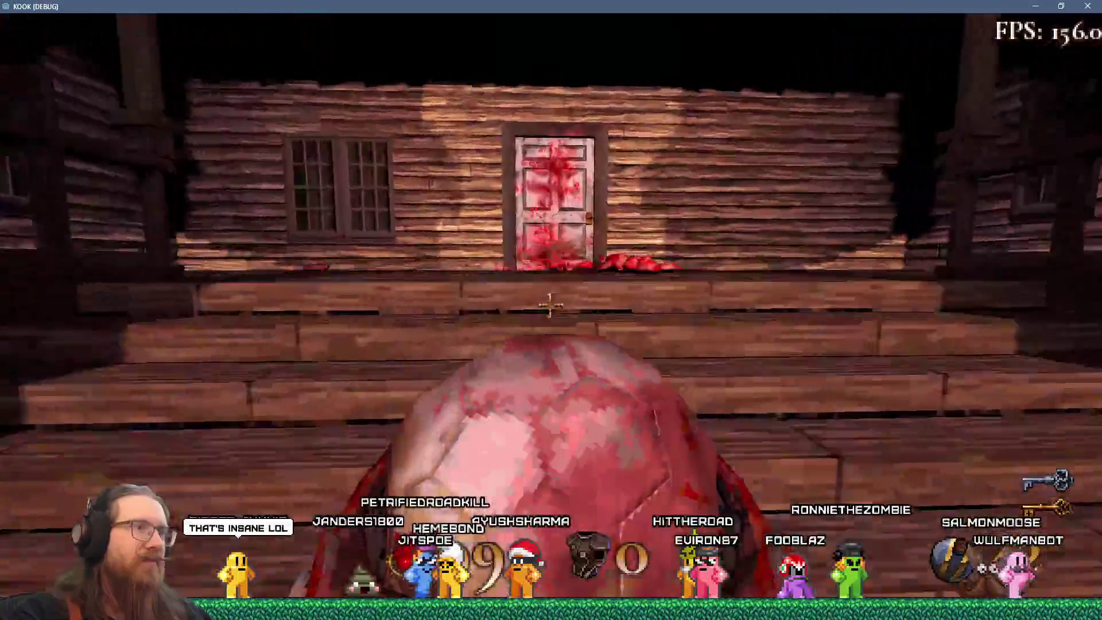
pyautogui.click(549, 305)
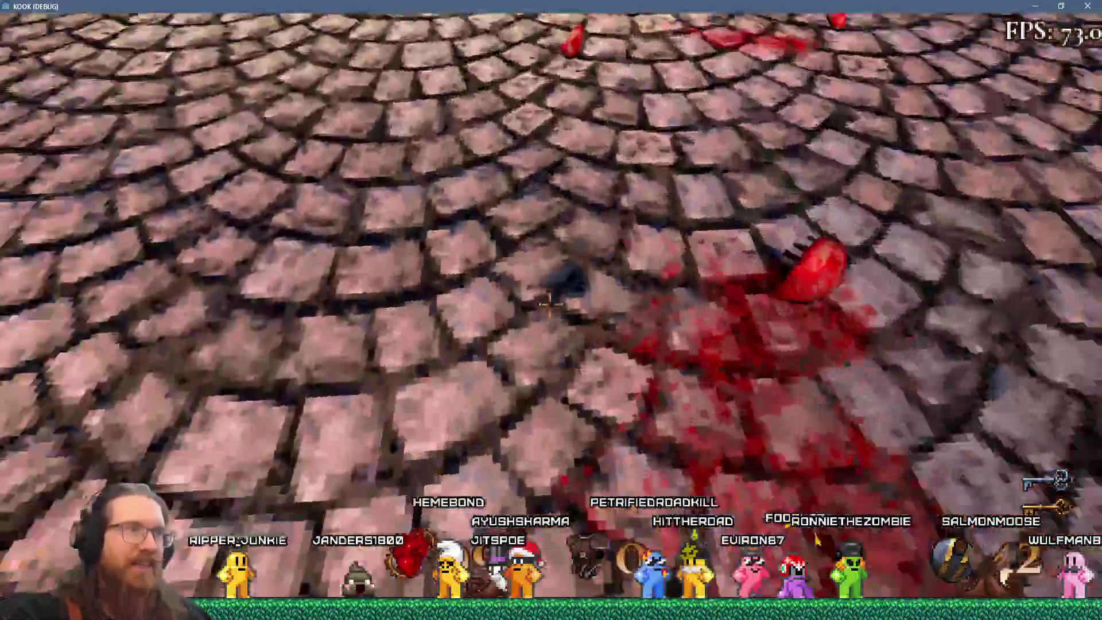
pyautogui.press('.')
pyautogui.press('w')
pyautogui.click(549, 305)
# Throw an orb onto the alley cobbles, then pick up the red-white orb and throw it at the house.
pyautogui.press('w')
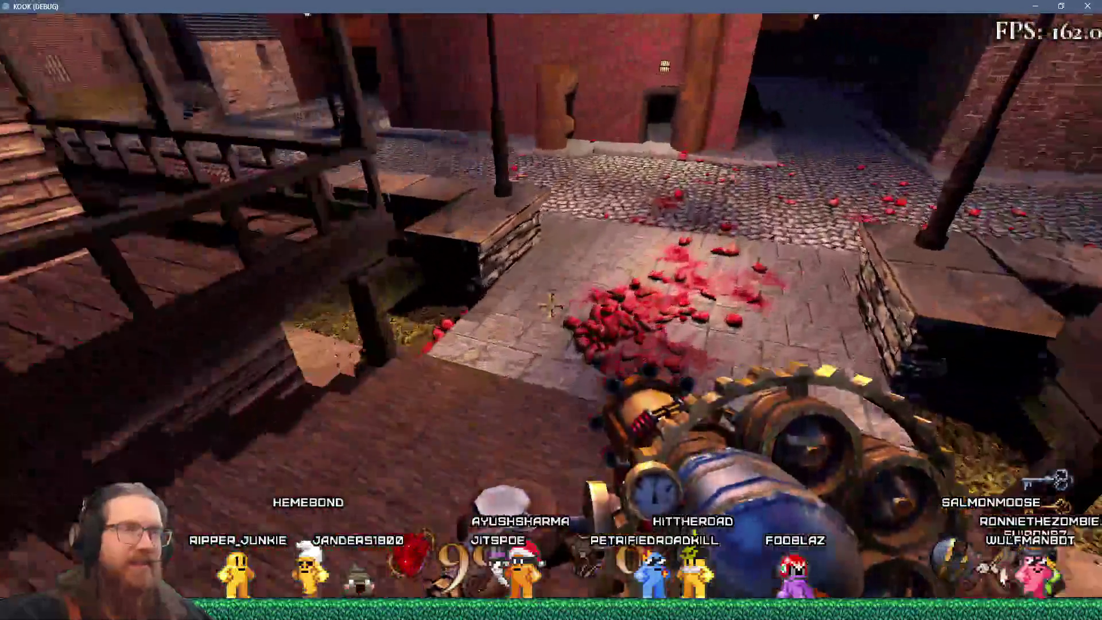
pyautogui.press('w')
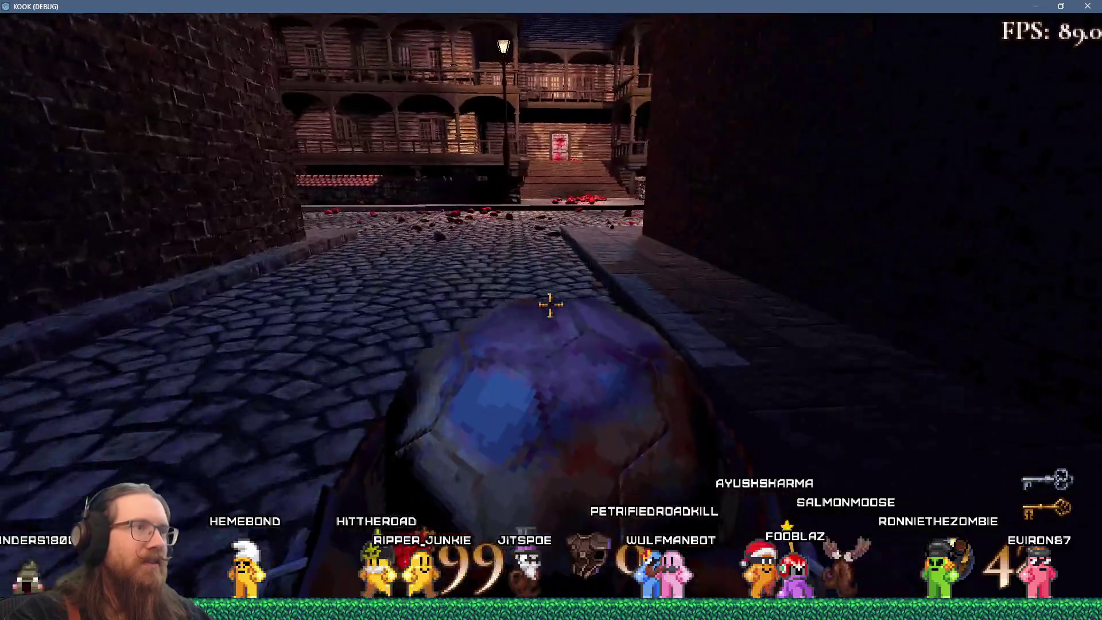
pyautogui.click(549, 305)
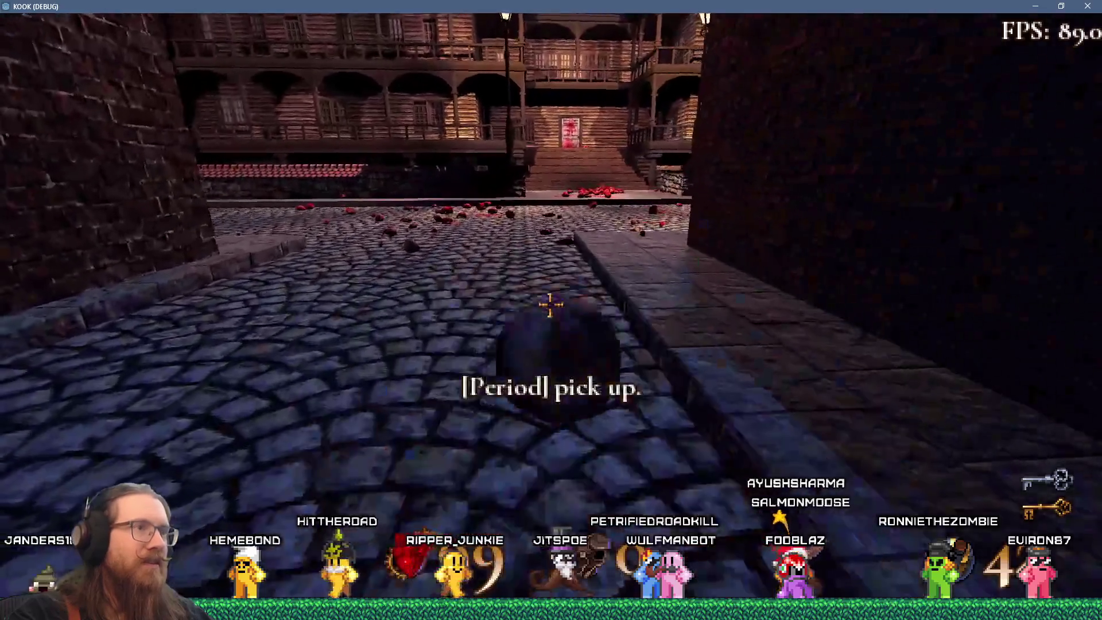
pyautogui.press('w')
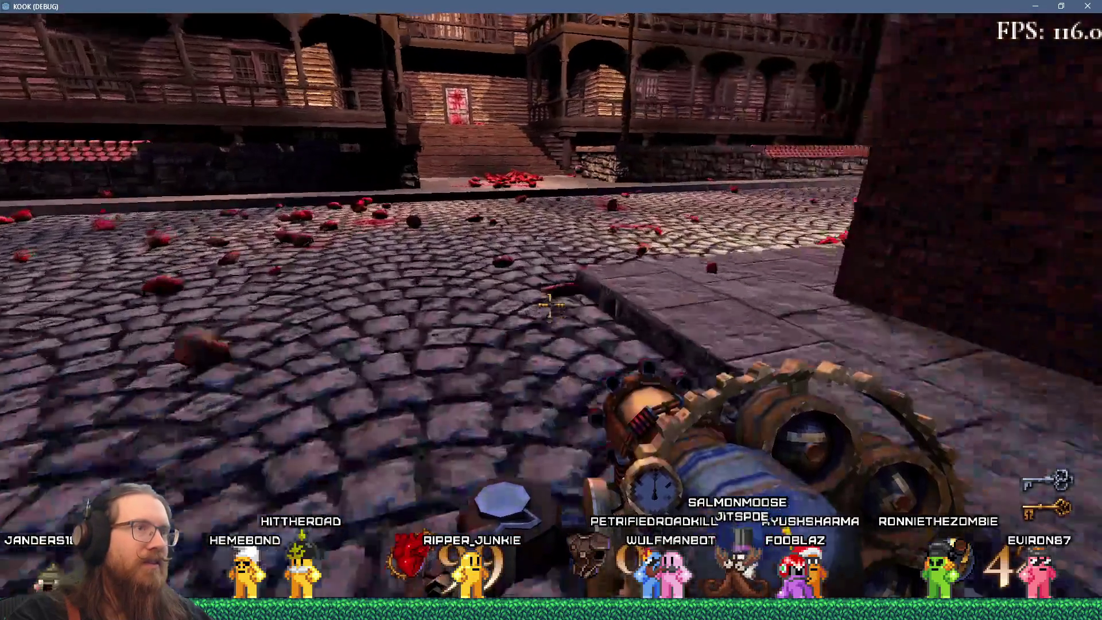
pyautogui.press('w')
pyautogui.press('.')
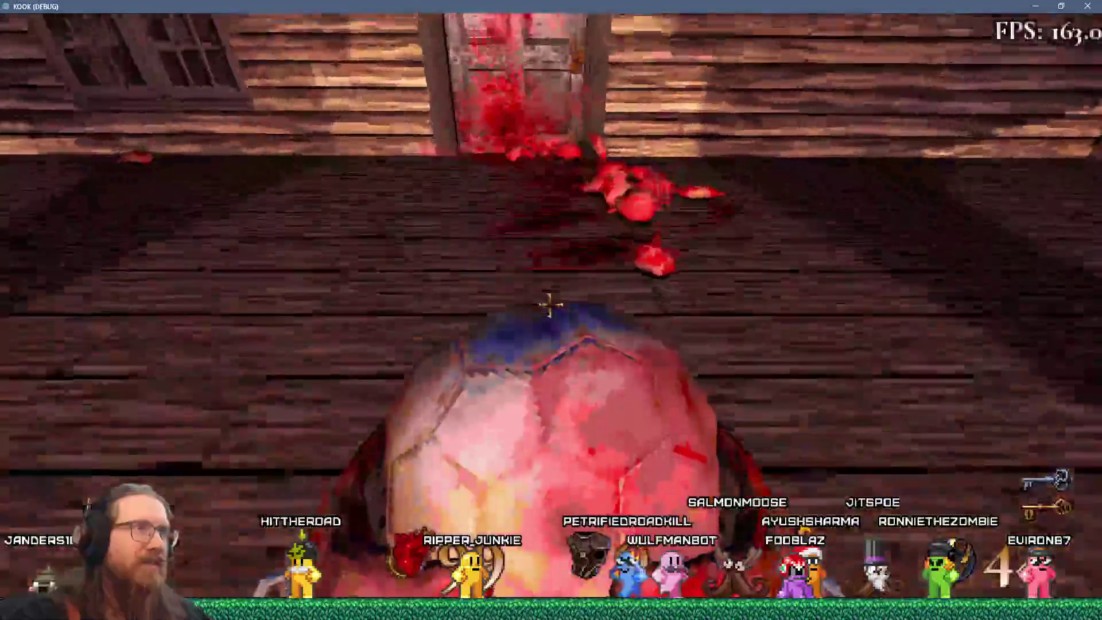
pyautogui.click(550, 305)
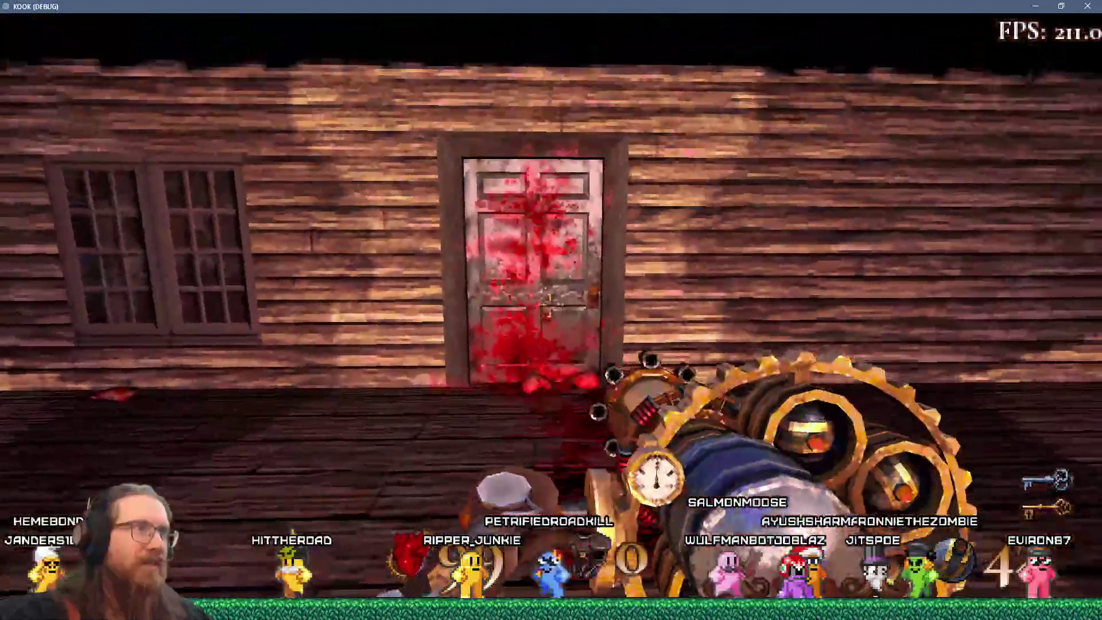
pyautogui.press('w')
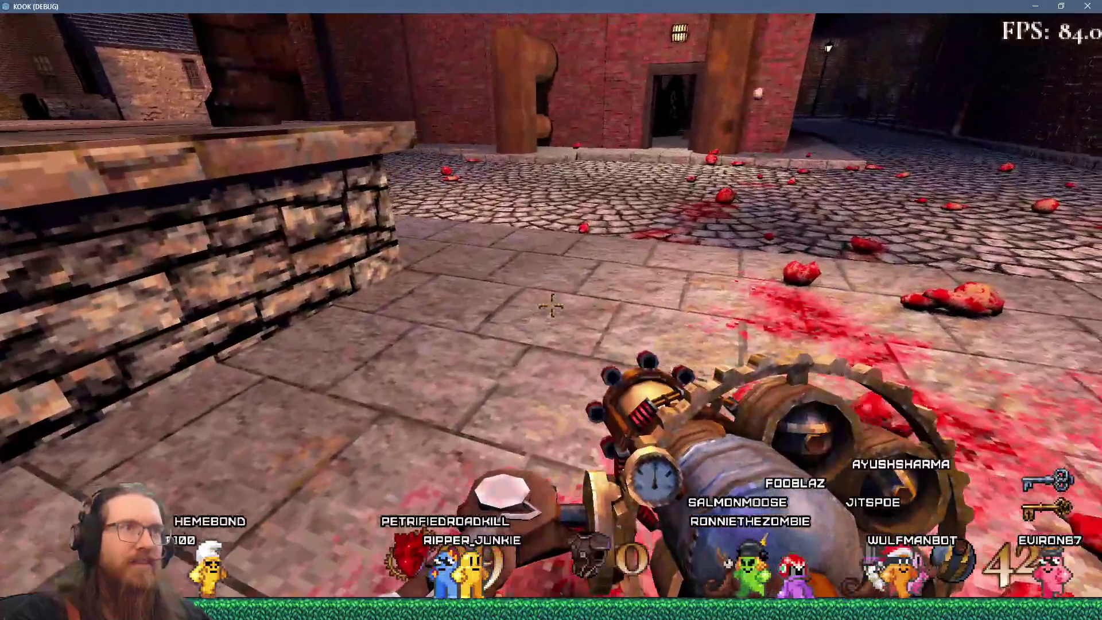
pyautogui.press('.')
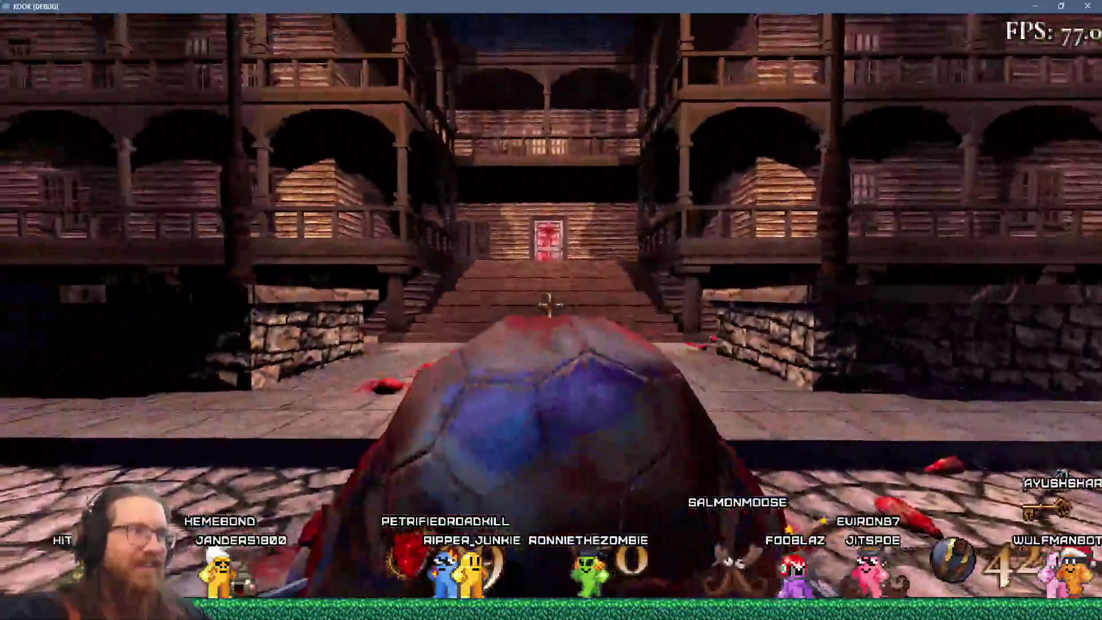
pyautogui.click(549, 306)
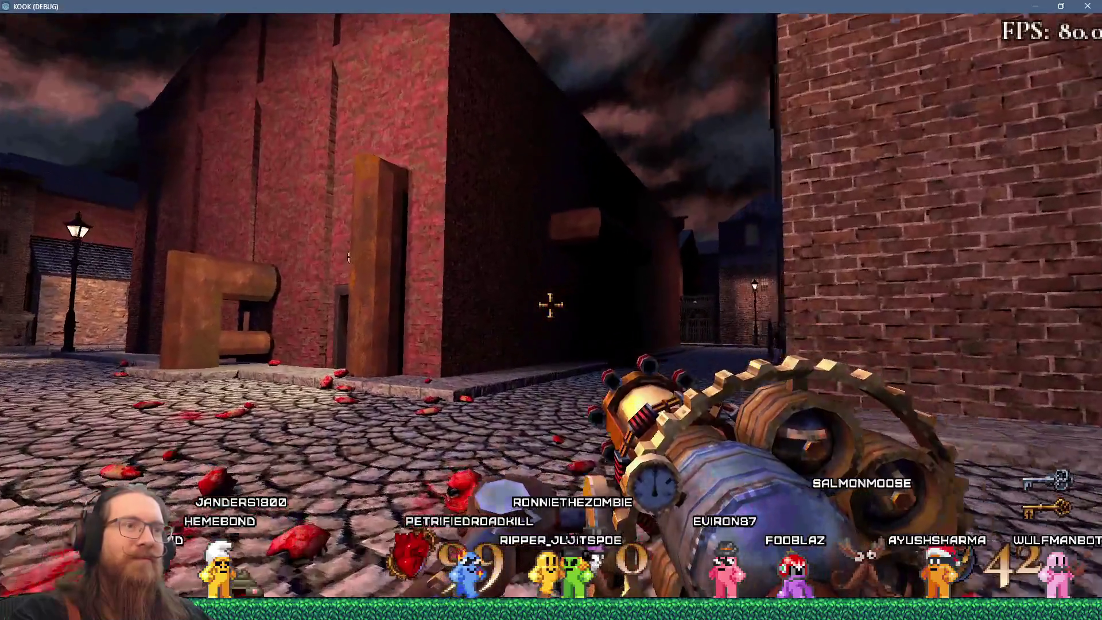
# Walk through the alley, open the developer console, and close the debug game window.
pyautogui.press('w')
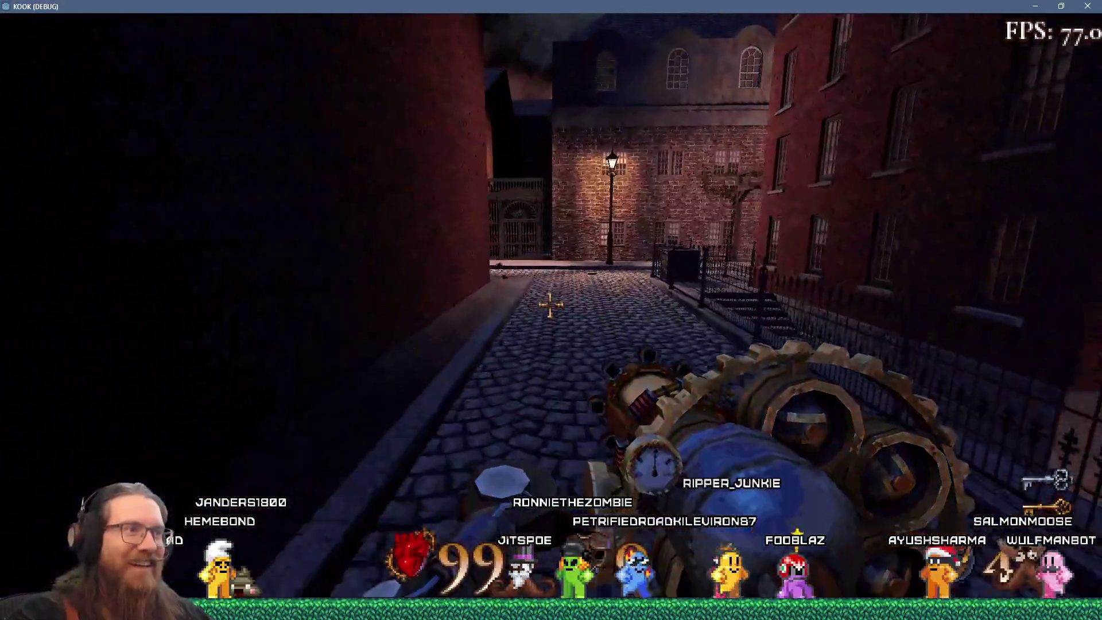
pyautogui.press('w')
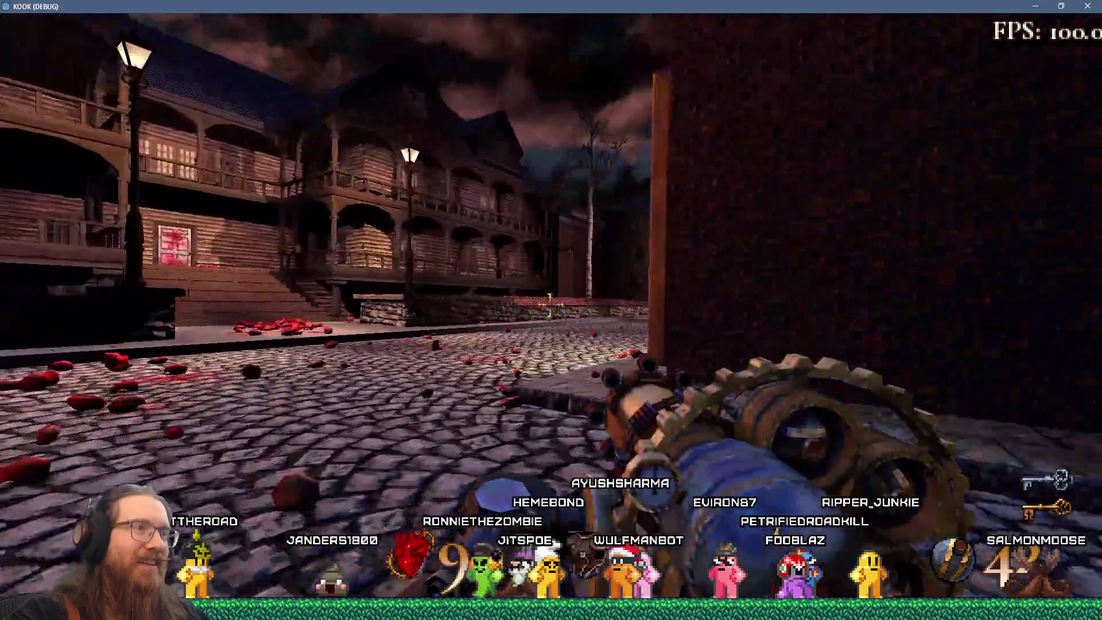
pyautogui.press('w')
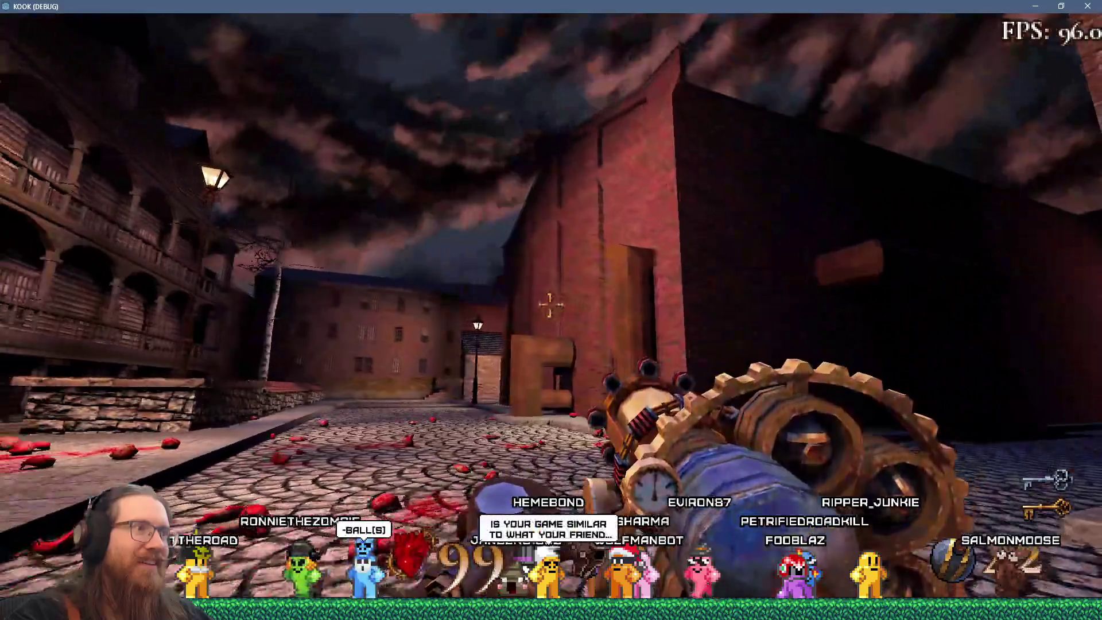
pyautogui.press('w')
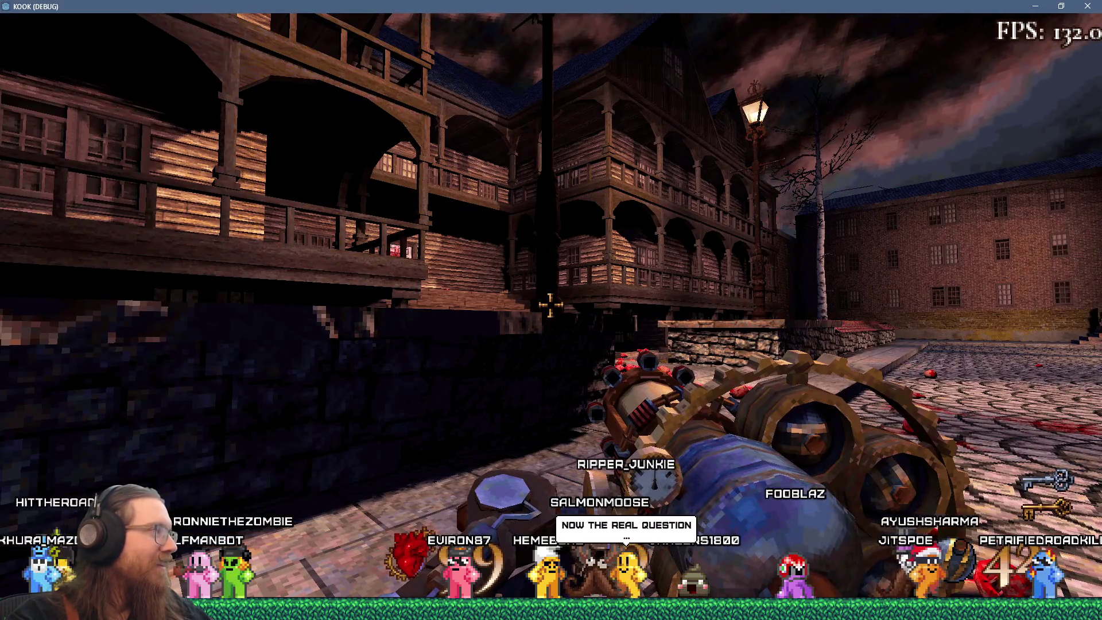
pyautogui.press('`')
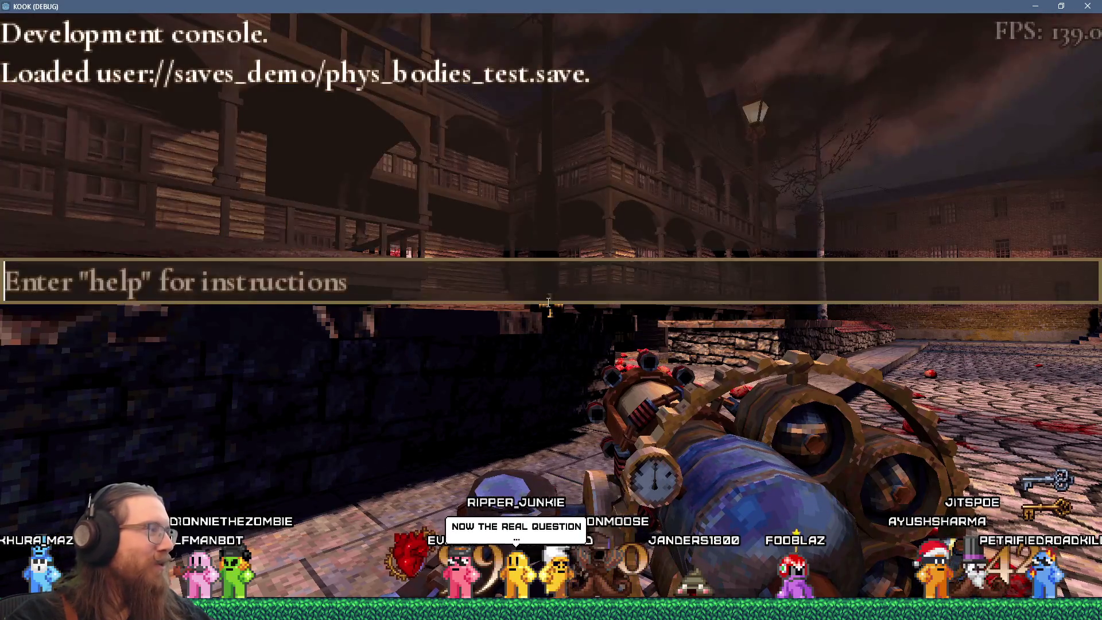
pyautogui.click(1087, 6)
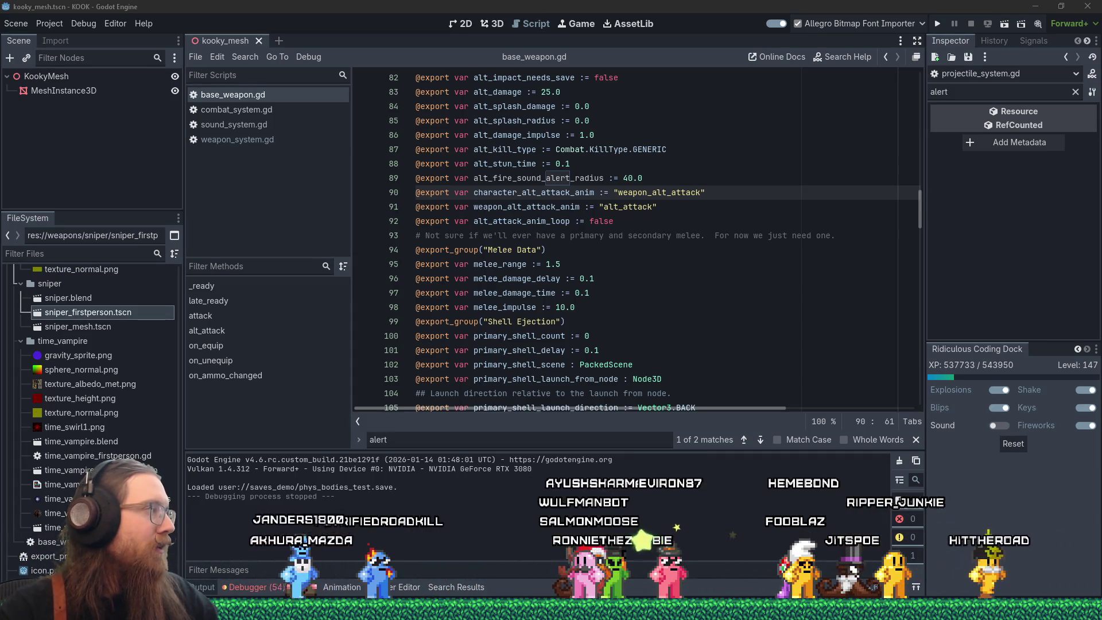
# Review base_weapon.gd's alt_splash_radius and melee exports, then preview the open Notepad documents.
pyautogui.click(640, 277)
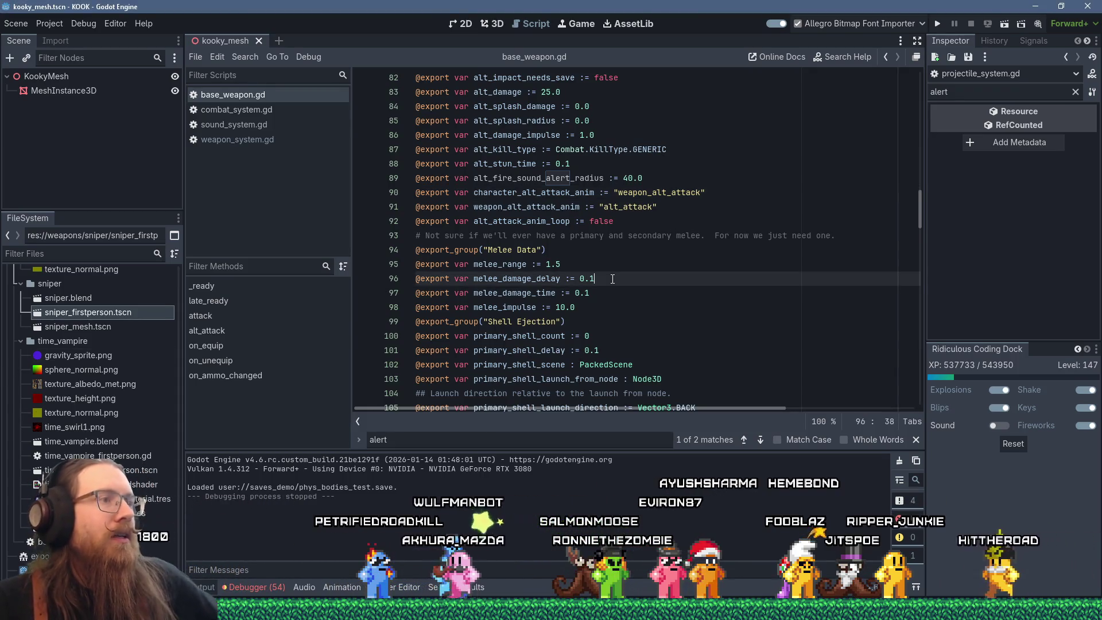
pyautogui.scroll(-4, 718, 296)
pyautogui.scroll(8, 719, 296)
pyautogui.click(720, 291)
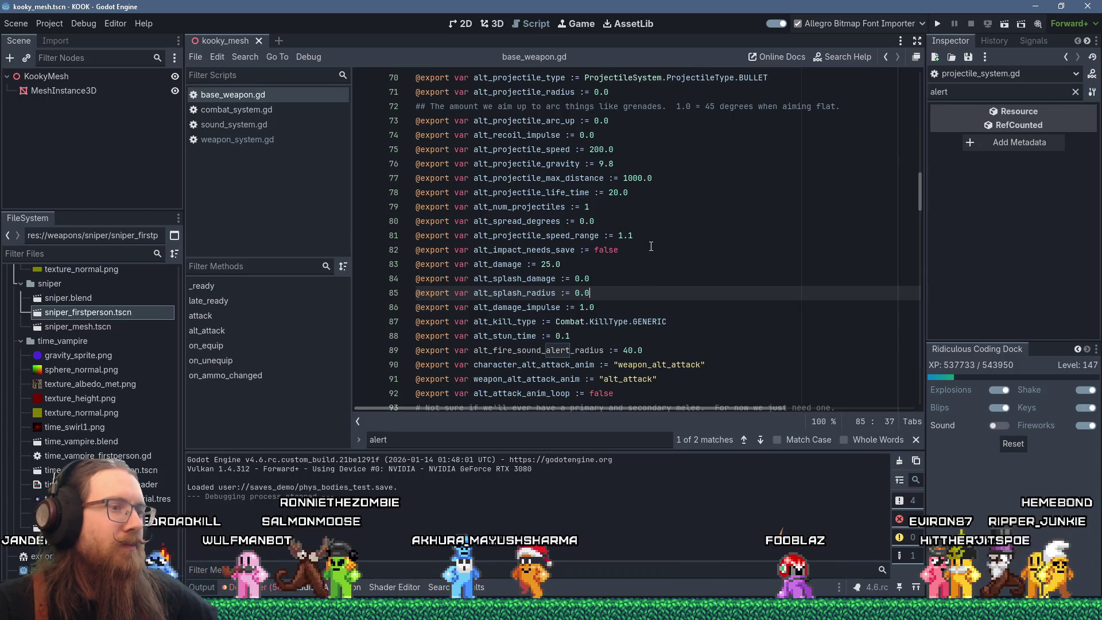
pyautogui.scroll(-2, 651, 246)
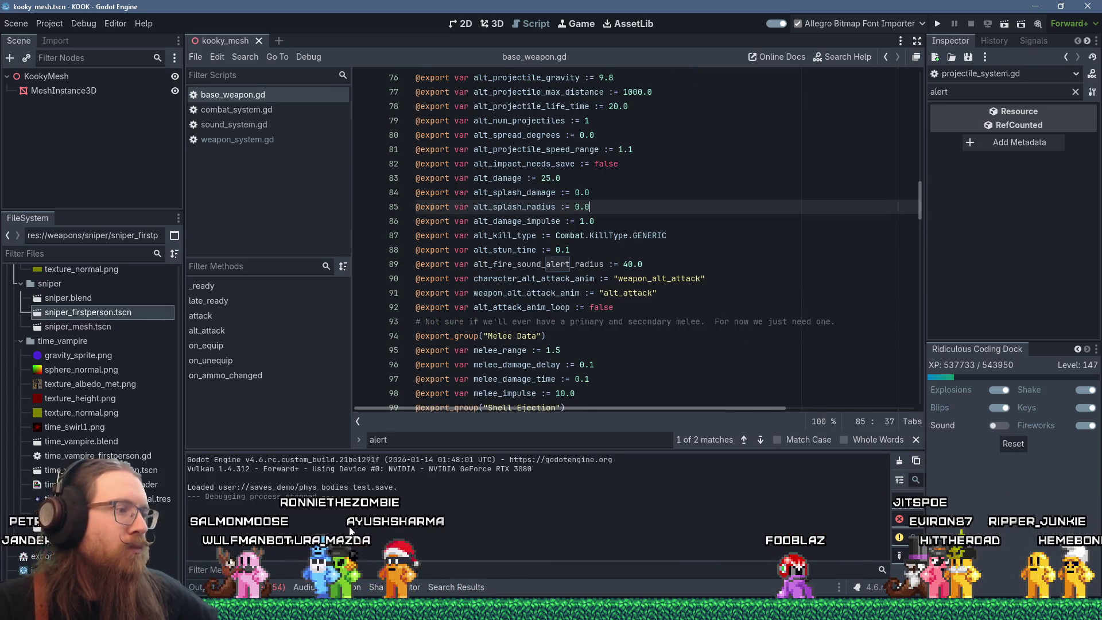
pyautogui.click(548, 610)
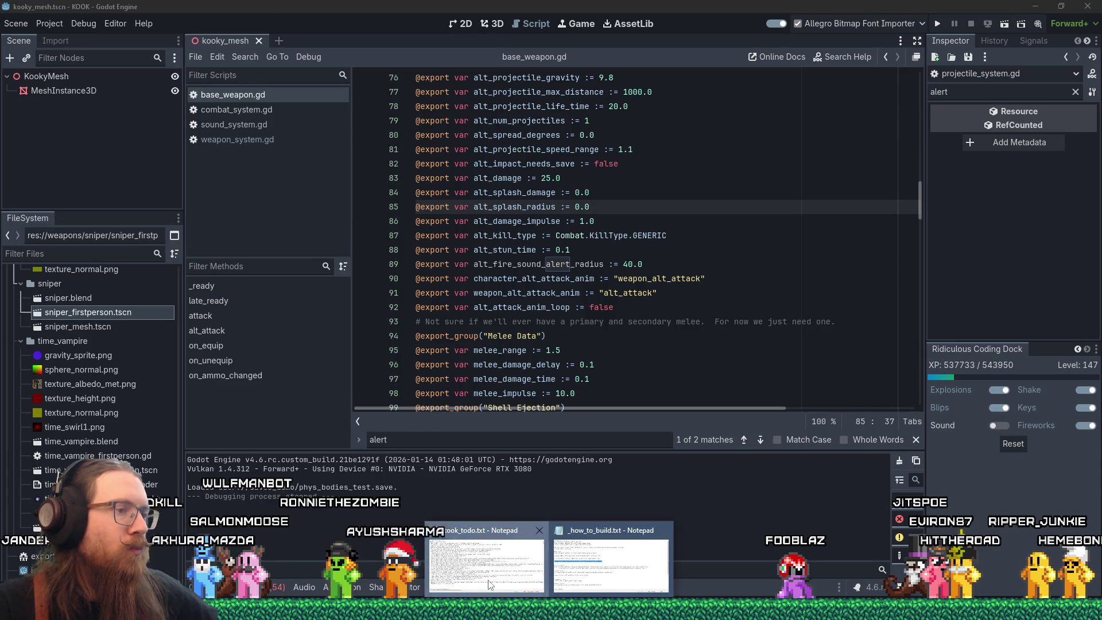
# Open kook_todo.txt, select the sewer1 camera-through-geometry to-do item, then clear the marked text.
pyautogui.click(490, 584)
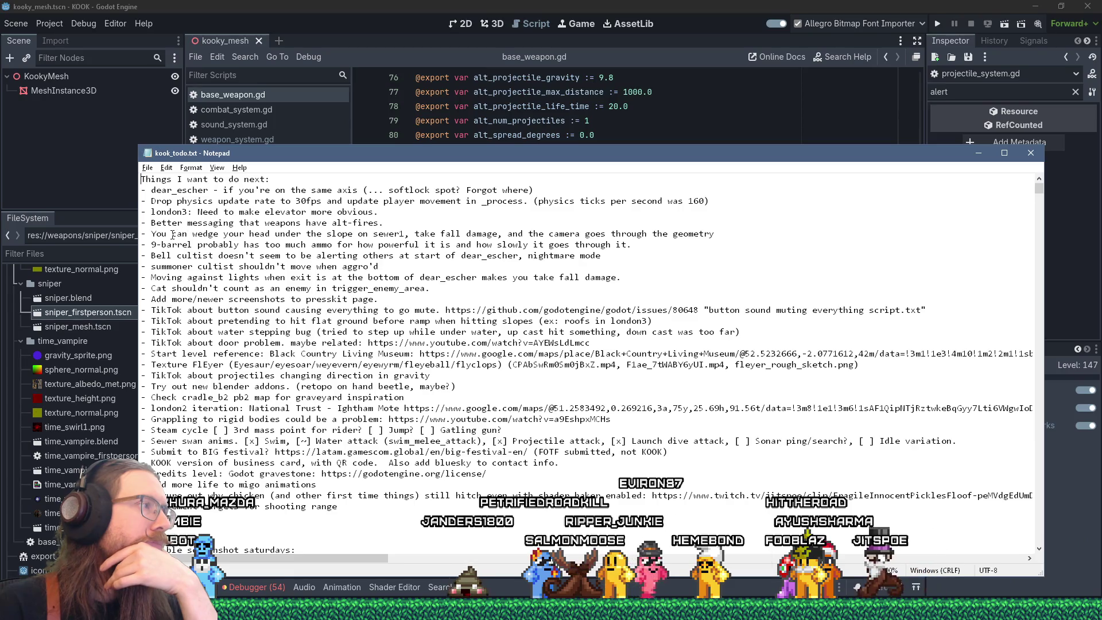
pyautogui.moveTo(172, 234); pyautogui.dragTo(172, 247)
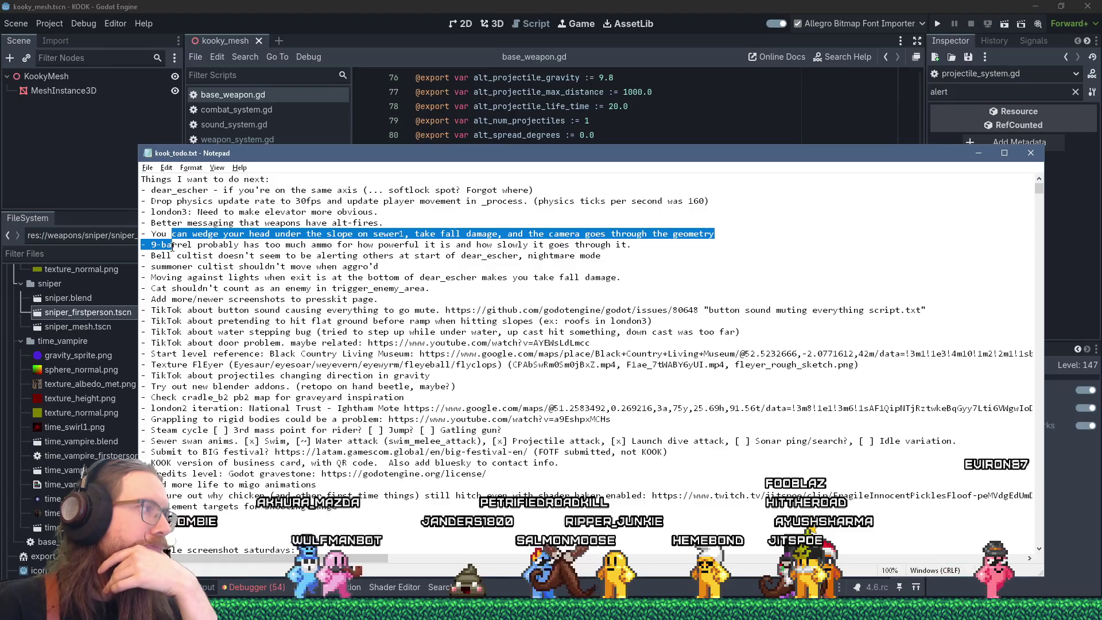
pyautogui.moveTo(172, 247)
pyautogui.mouseDown()
pyautogui.moveTo(172, 256)
pyautogui.moveTo(172, 245)
pyautogui.mouseUp()
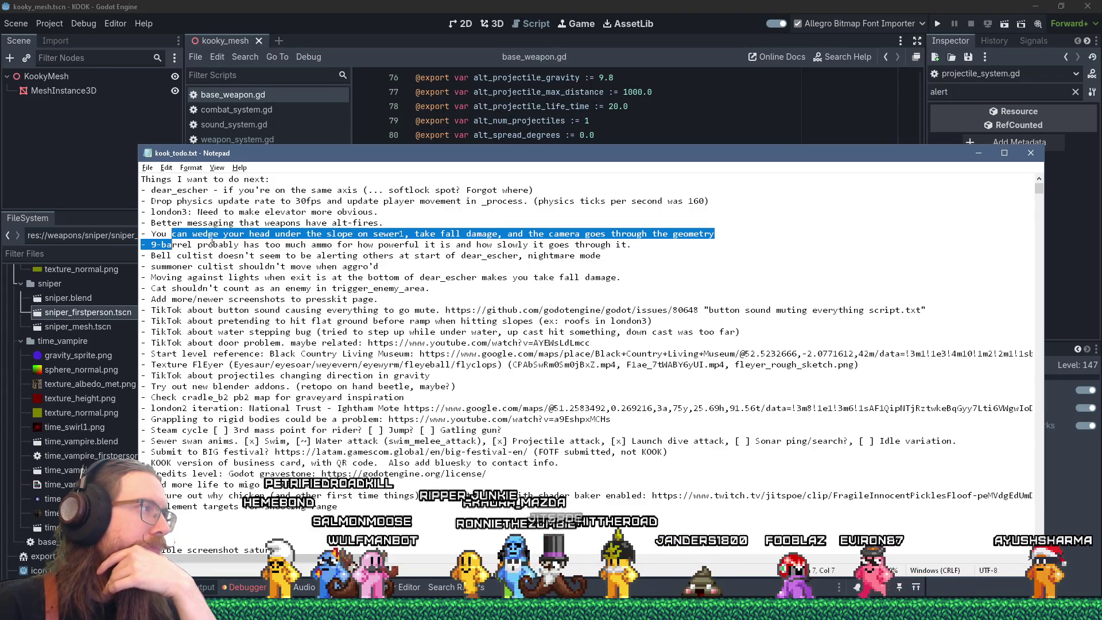
pyautogui.click(218, 190)
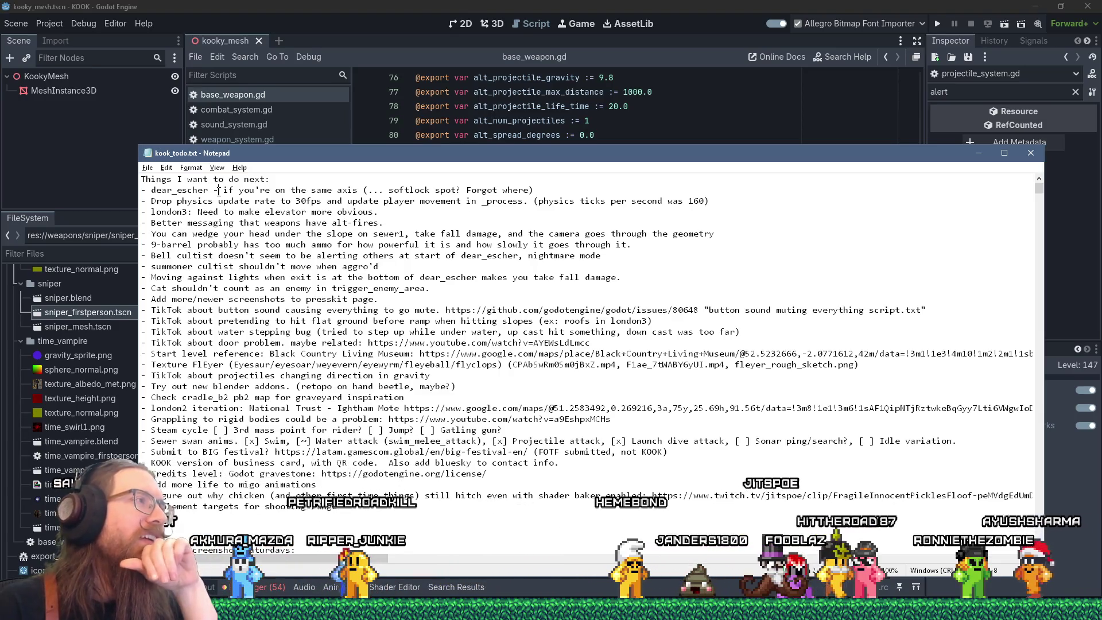
# Move the notes window aside, bring Godot forward, then switch to the Tracy Profiler capture.
pyautogui.moveTo(261, 161); pyautogui.dragTo(253, 144)
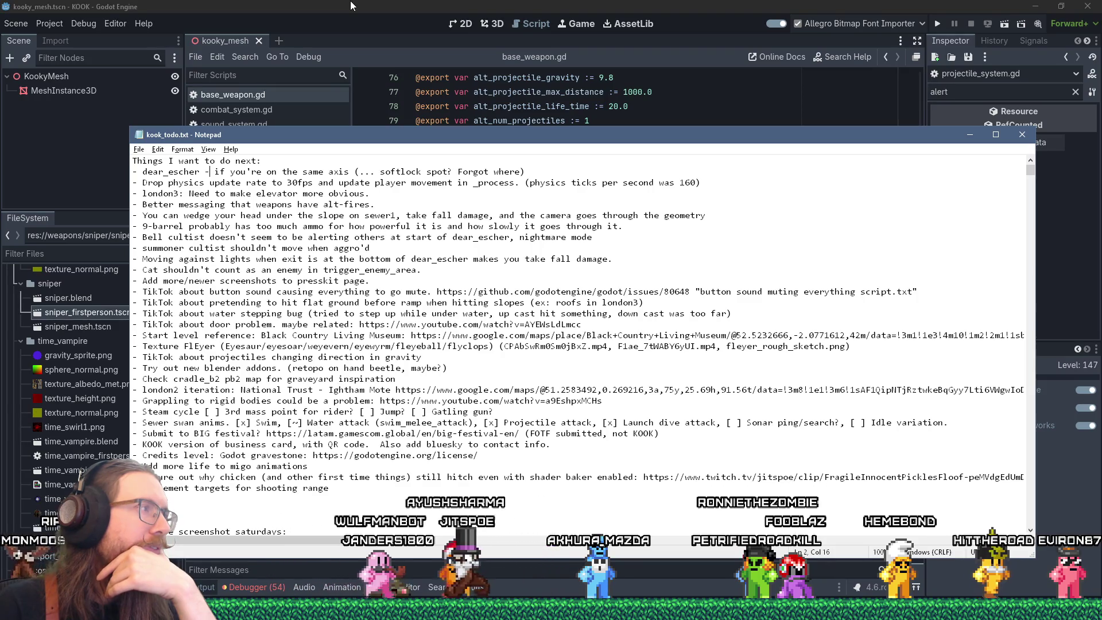
pyautogui.click(350, 1)
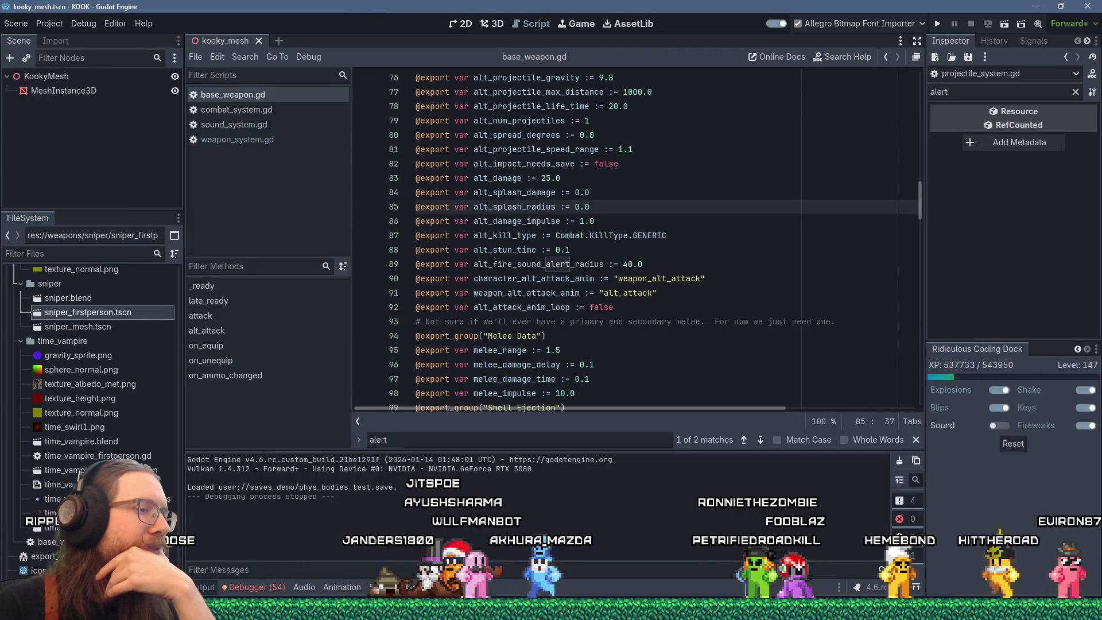
pyautogui.hotkey('alt', 'Tab')
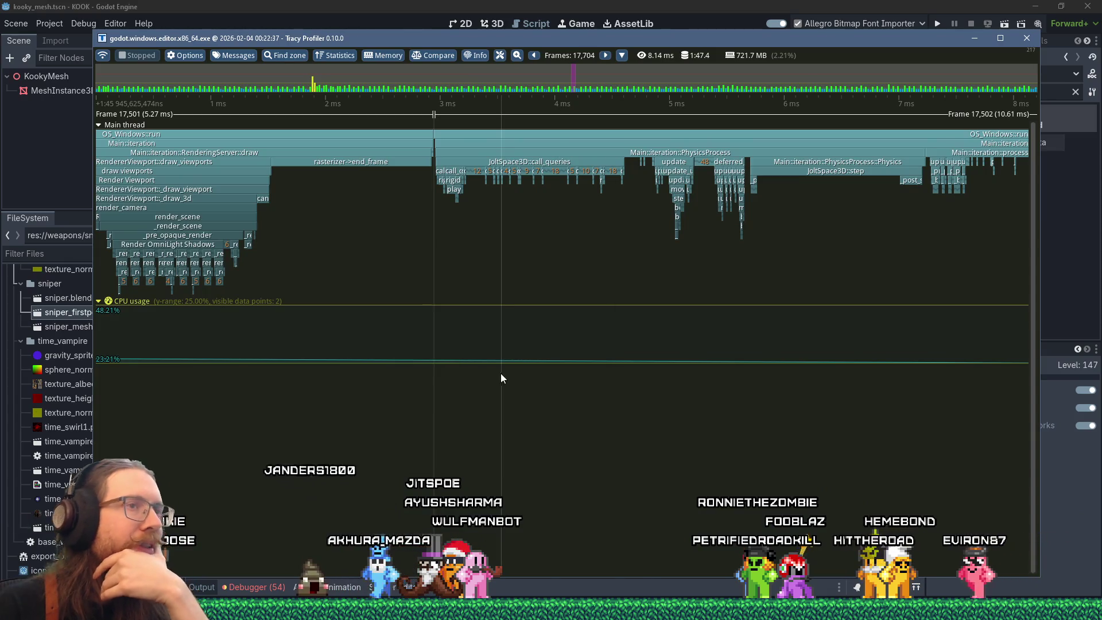
pyautogui.hscroll(5, 520, 338)
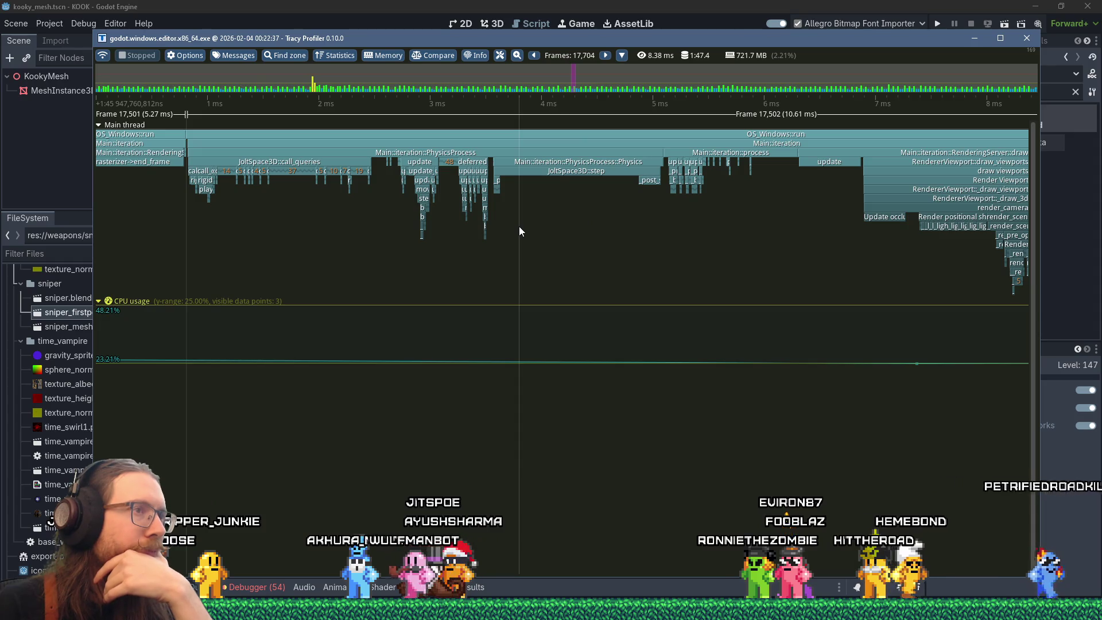
pyautogui.scroll(-2, 518, 226)
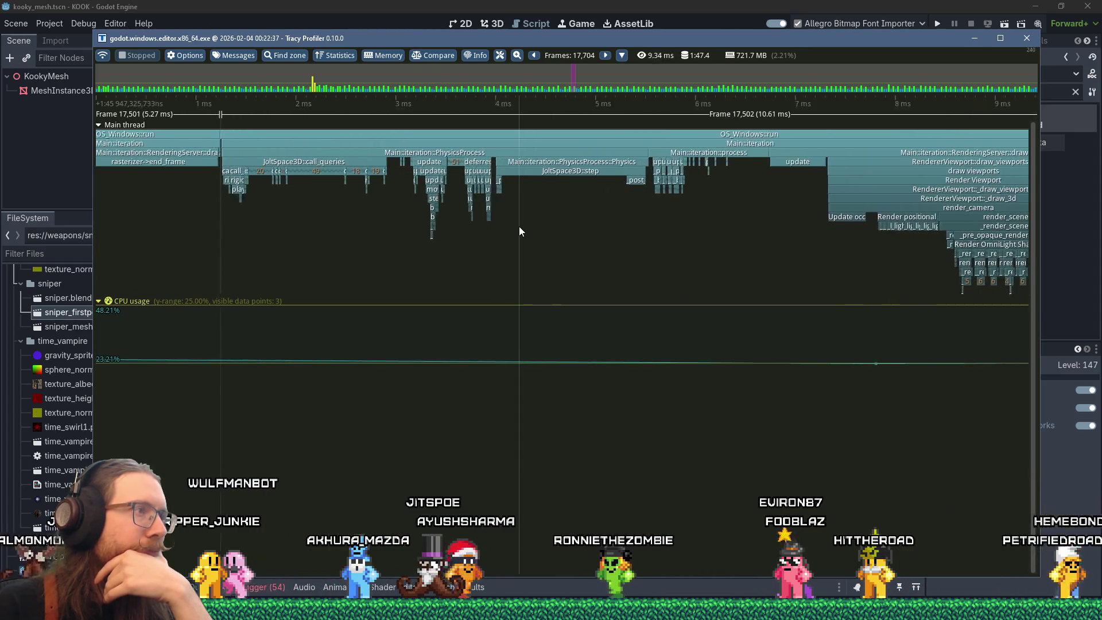
pyautogui.scroll(2, 519, 226)
pyautogui.scroll(5, 518, 226)
pyautogui.scroll(-8, 519, 226)
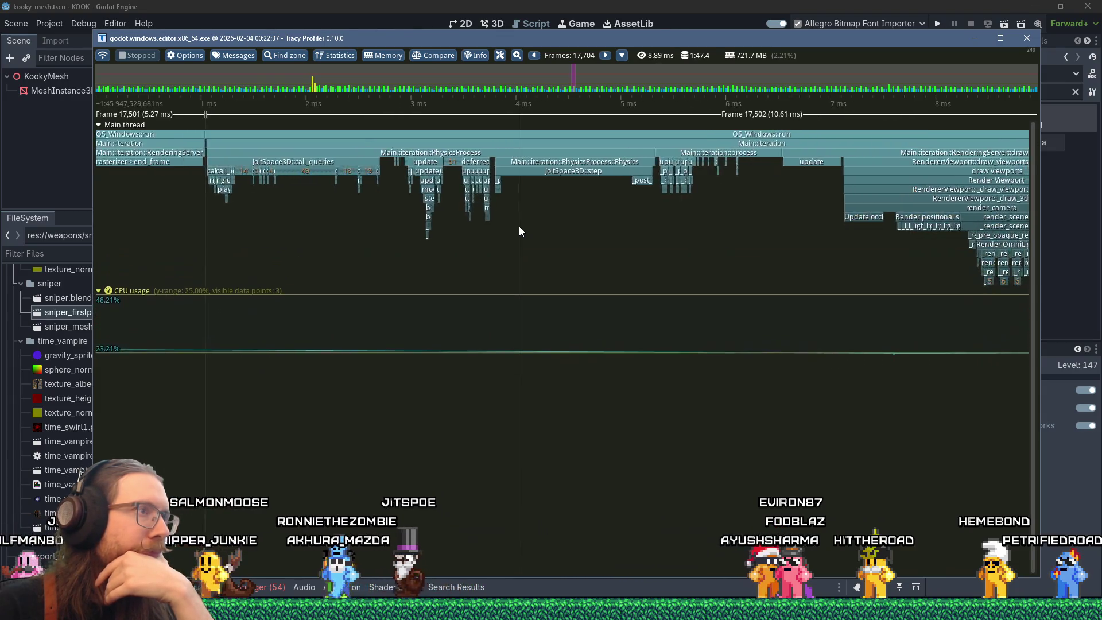
pyautogui.scroll(2, 518, 226)
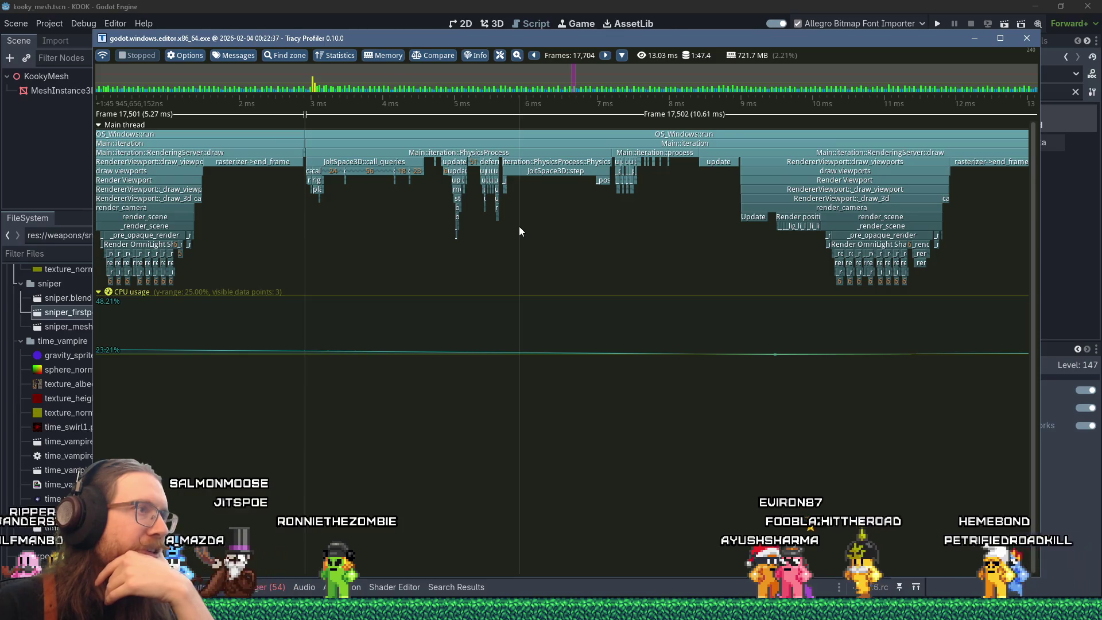
pyautogui.scroll(3, 518, 226)
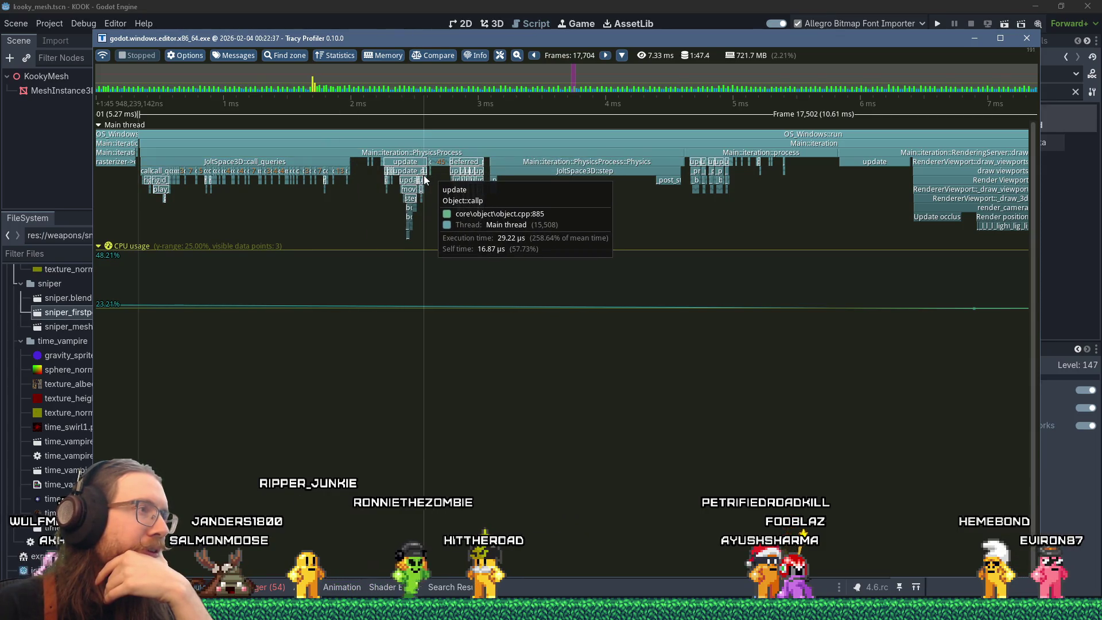
pyautogui.scroll(-3, 424, 174)
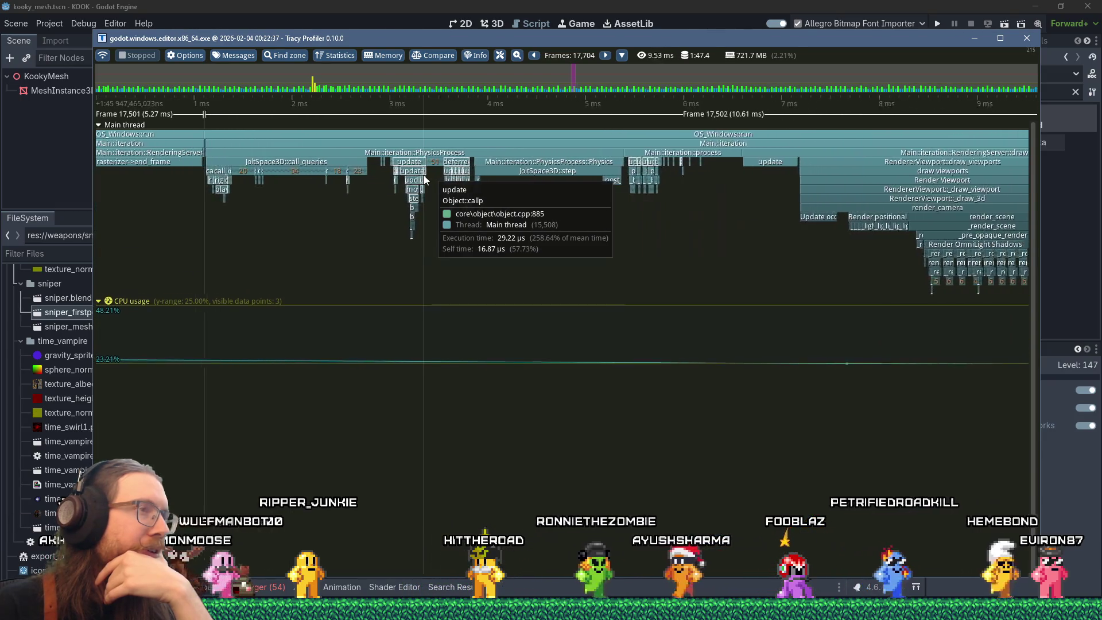
pyautogui.scroll(1, 423, 174)
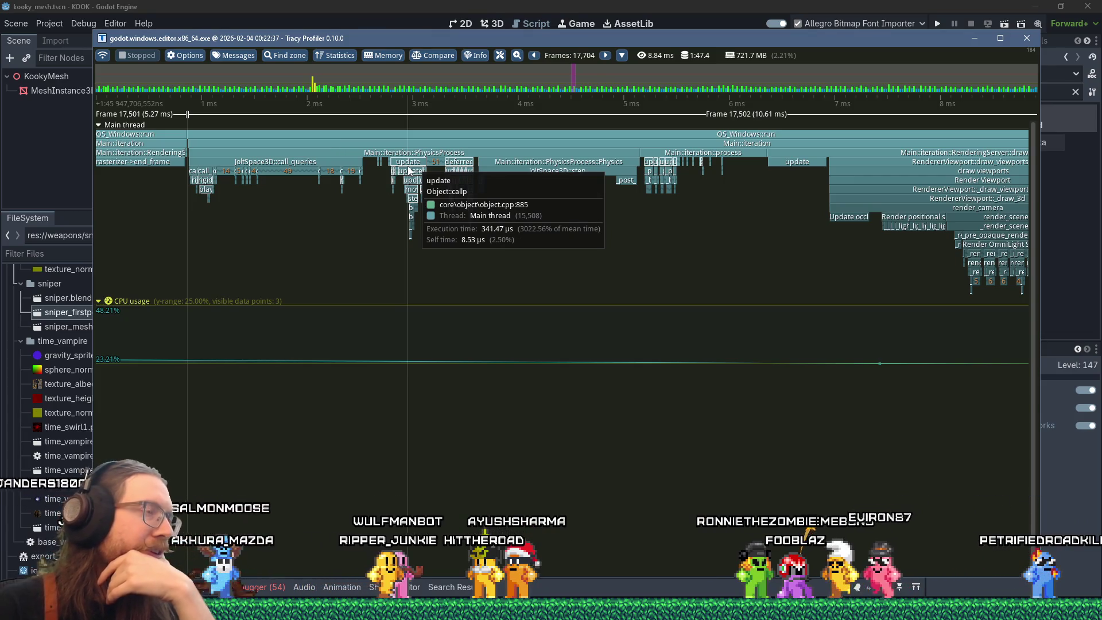
pyautogui.scroll(5, 364, 163)
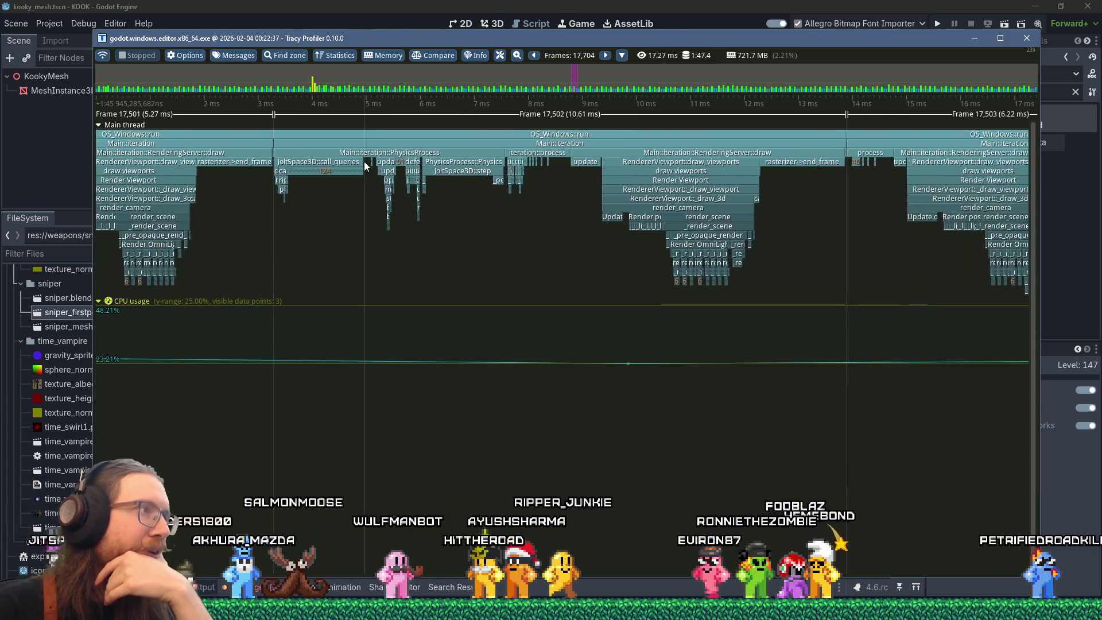
pyautogui.scroll(-6, 363, 163)
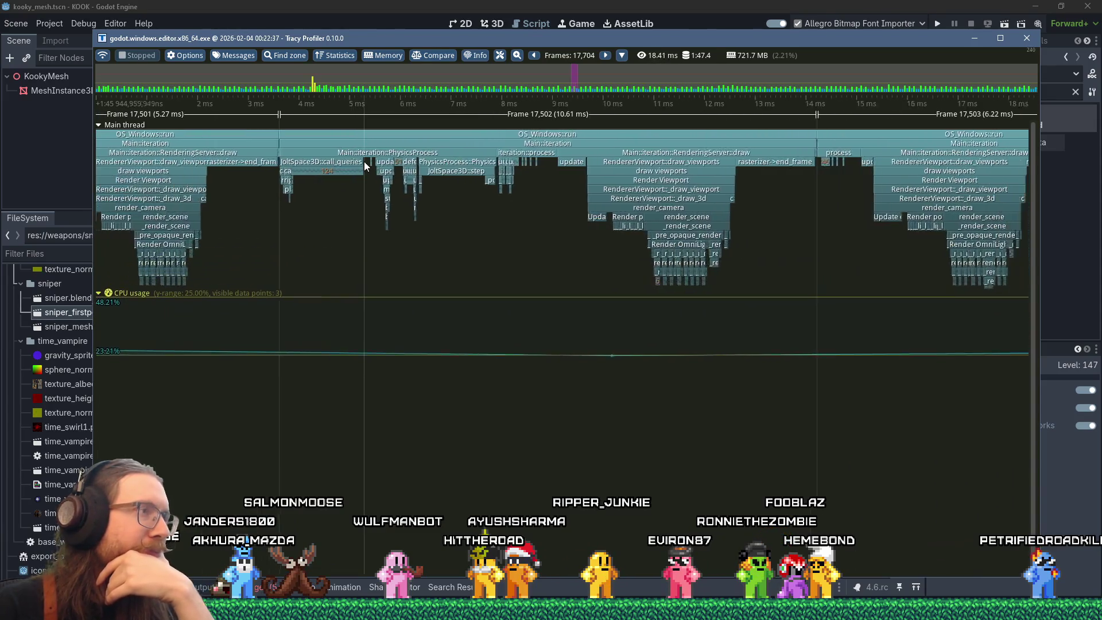
pyautogui.scroll(1, 364, 165)
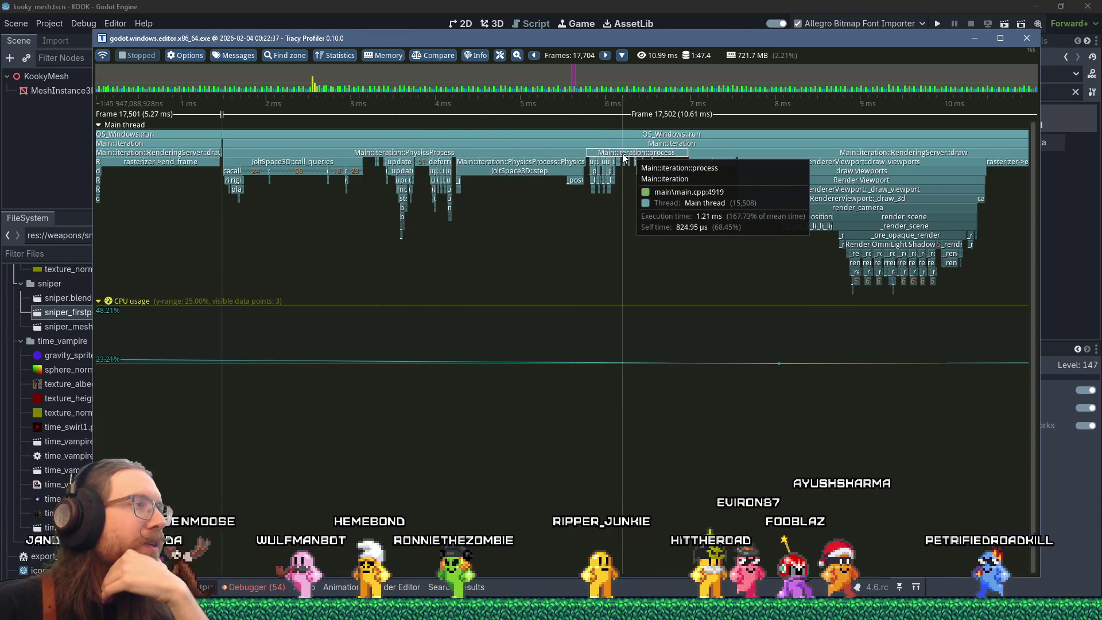
pyautogui.scroll(3, 406, 165)
pyautogui.scroll(2, 406, 165)
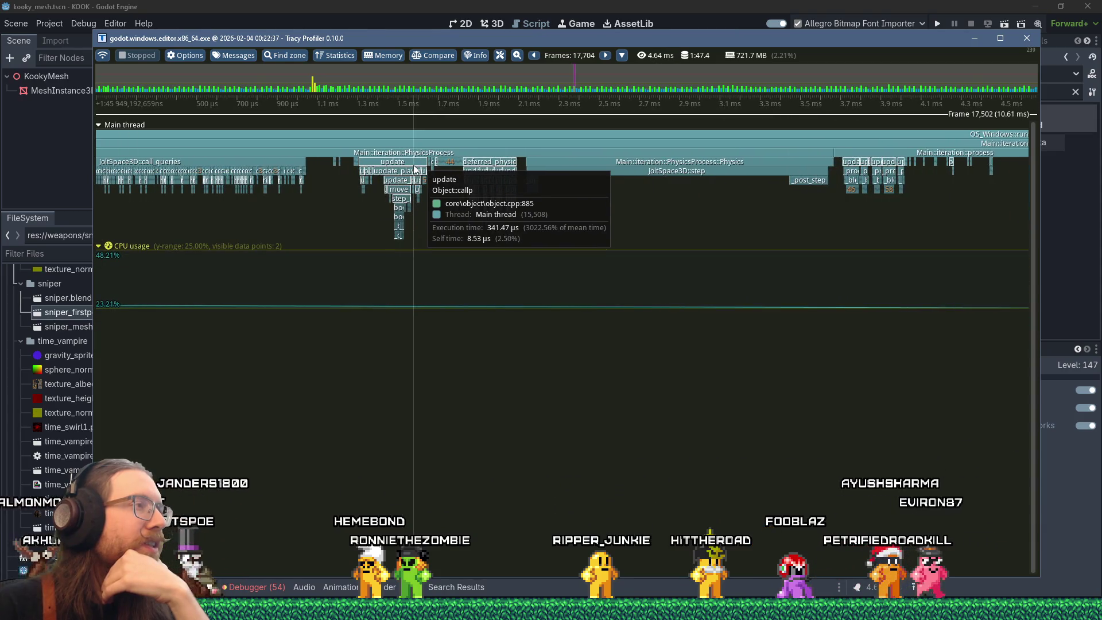
pyautogui.scroll(-3, 415, 168)
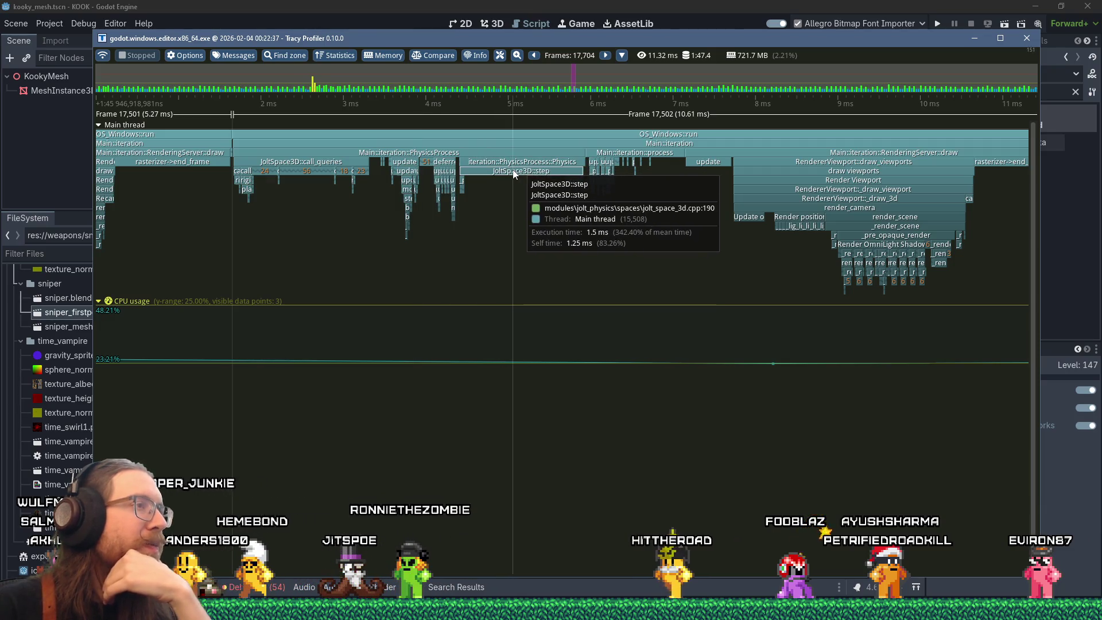
pyautogui.scroll(5, 514, 174)
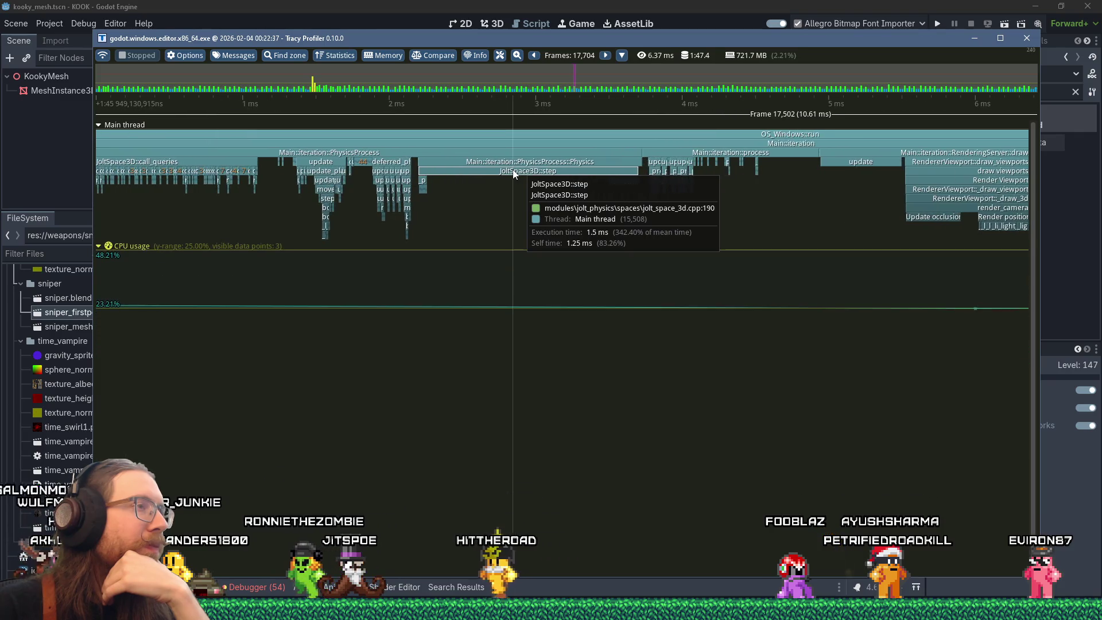
pyautogui.scroll(-5, 513, 174)
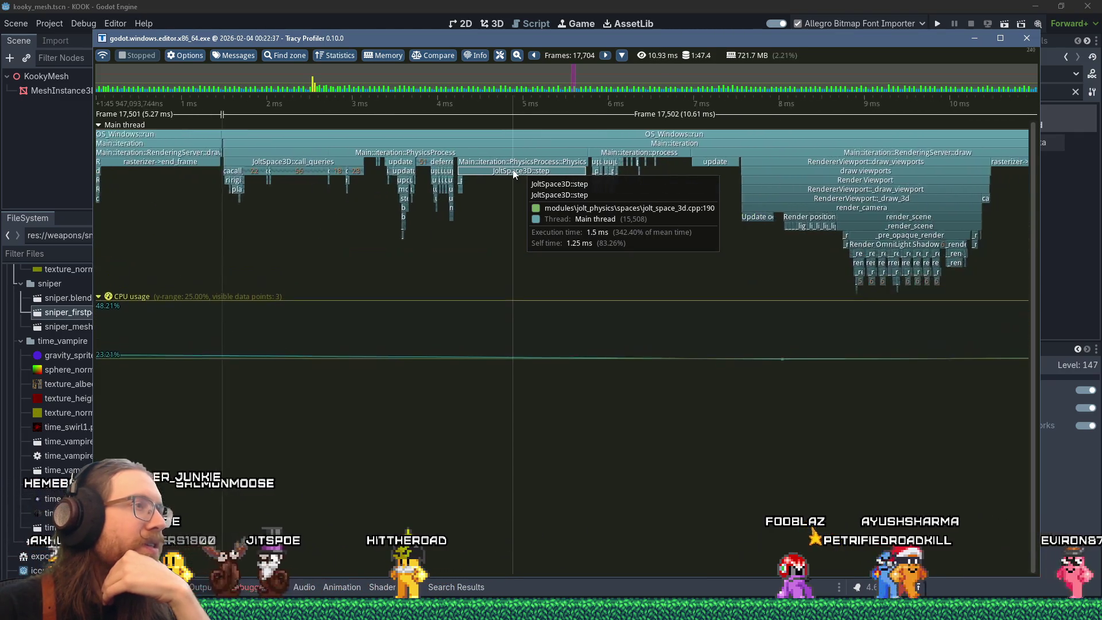
pyautogui.click(628, 4)
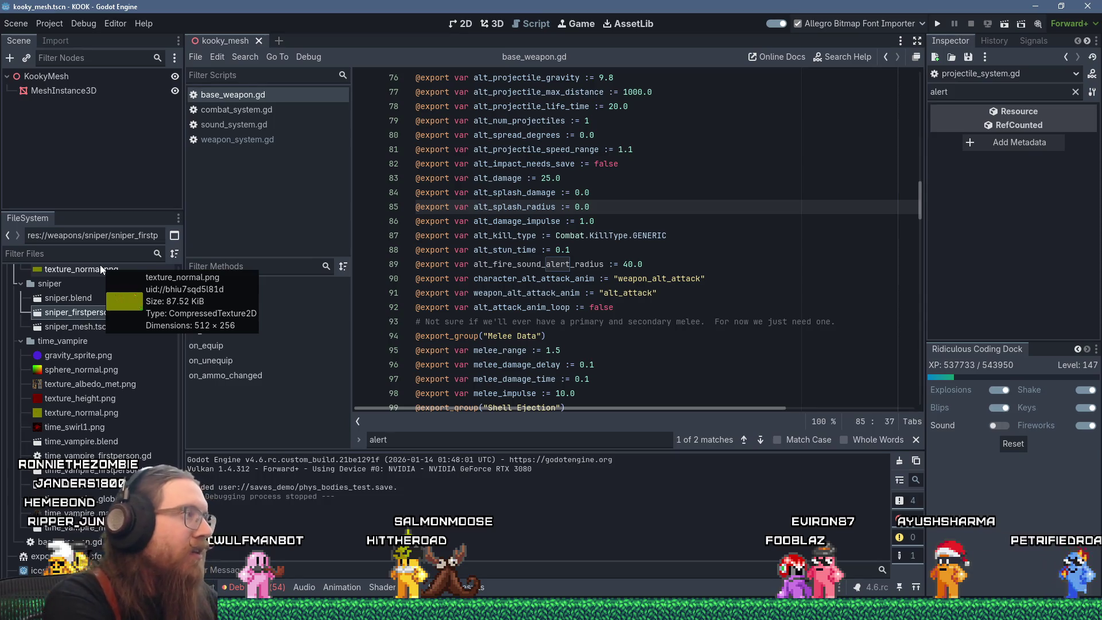
# Filter the FileSystem for player.g and open player.gd in the script editor.
pyautogui.write('player.g')
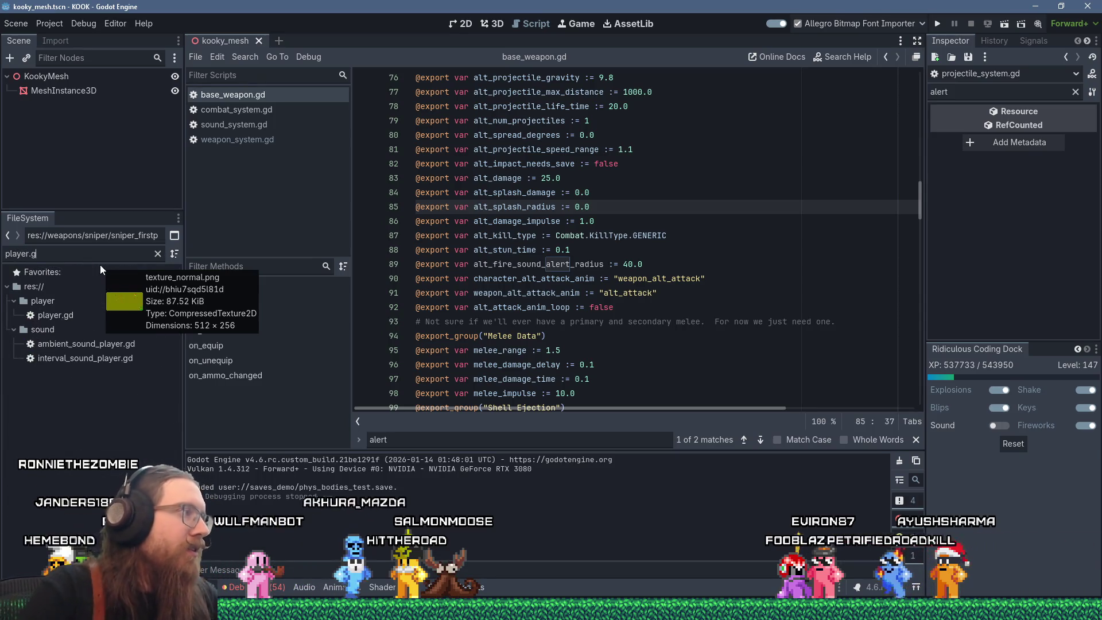
pyautogui.doubleClick(43, 314)
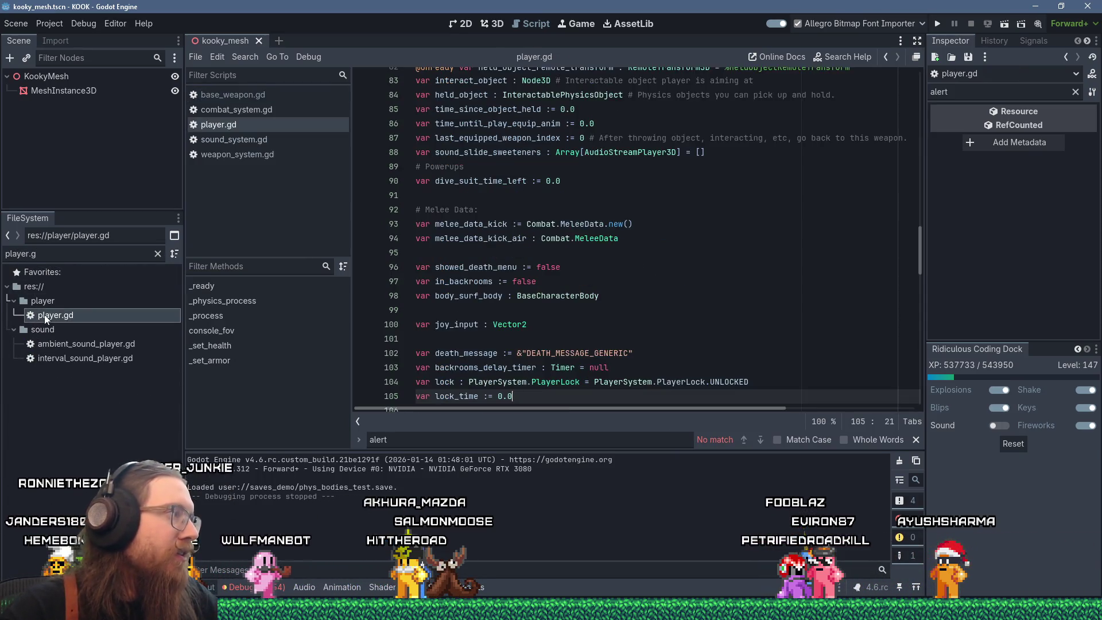
pyautogui.click(419, 252)
pyautogui.scroll(-10, 622, 244)
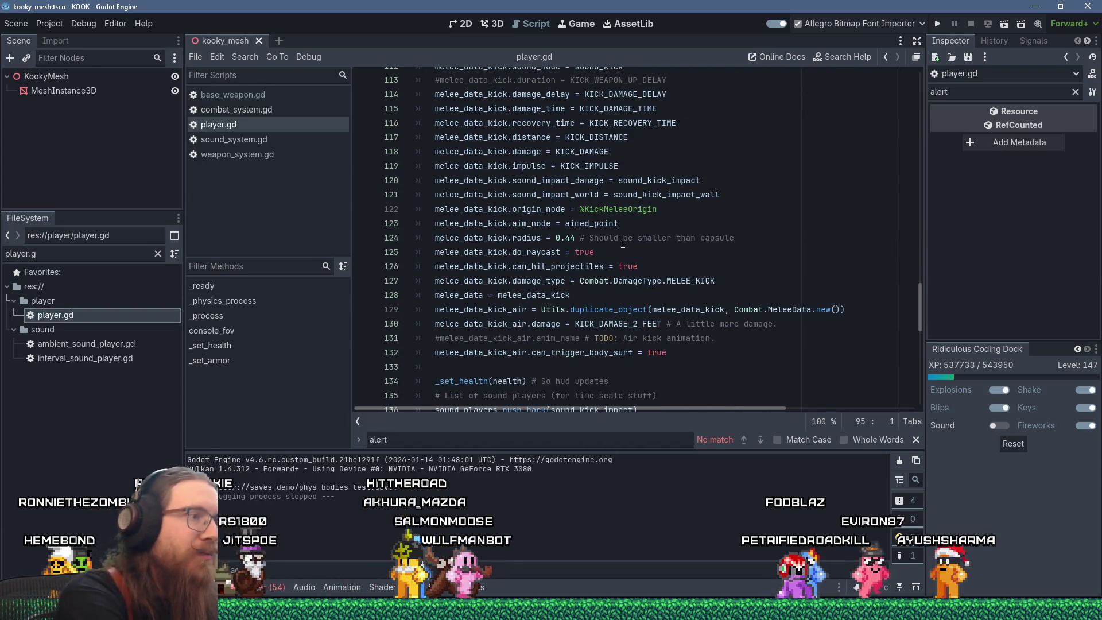
# Search player.gd for _process and select the update_post_anim call below _physics_process.
pyautogui.hotkey('ctrl', 'f')
pyautogui.write('_process')
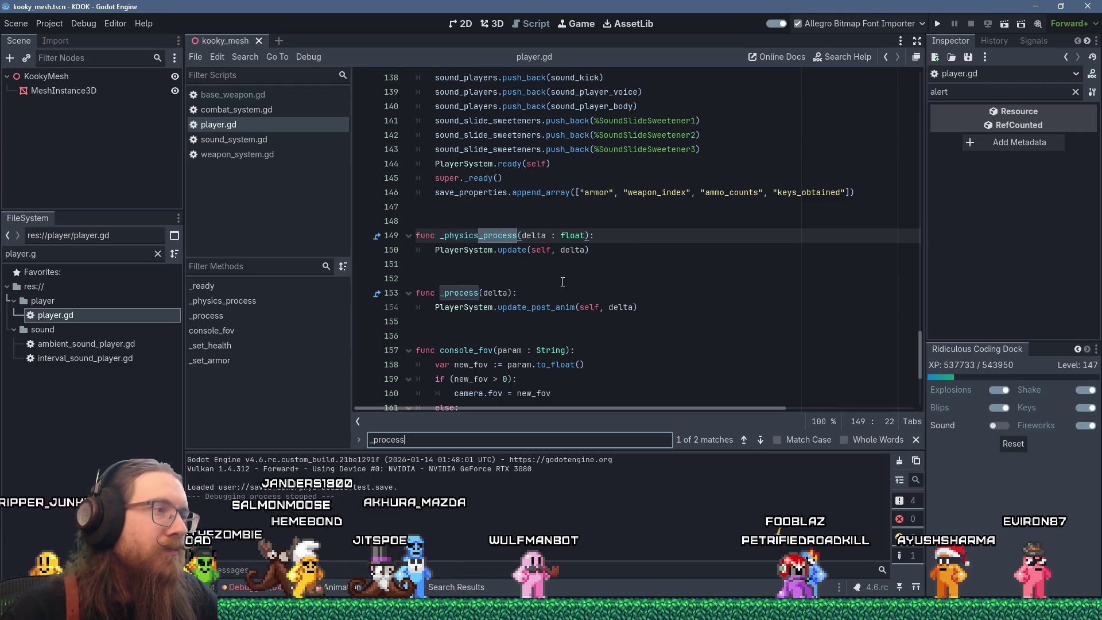
pyautogui.click(498, 282)
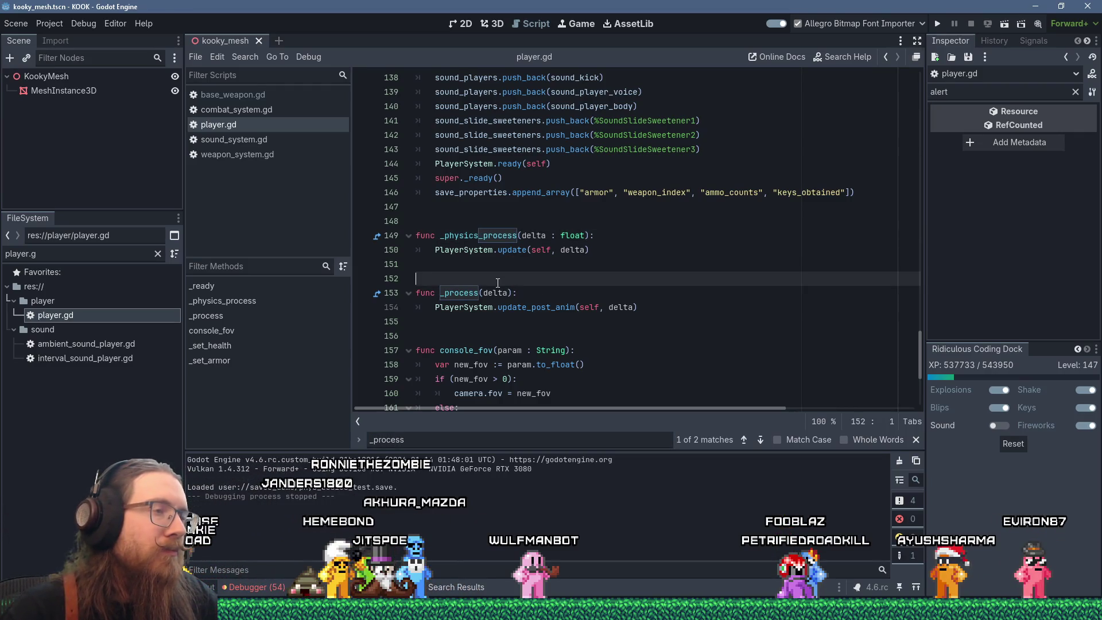
pyautogui.click(519, 307)
# Inspect update_post_anim's definition in player_system.gd, then return to player.gd.
pyautogui.keyDown('ctrl'); pyautogui.click(519, 307); pyautogui.keyUp('ctrl')
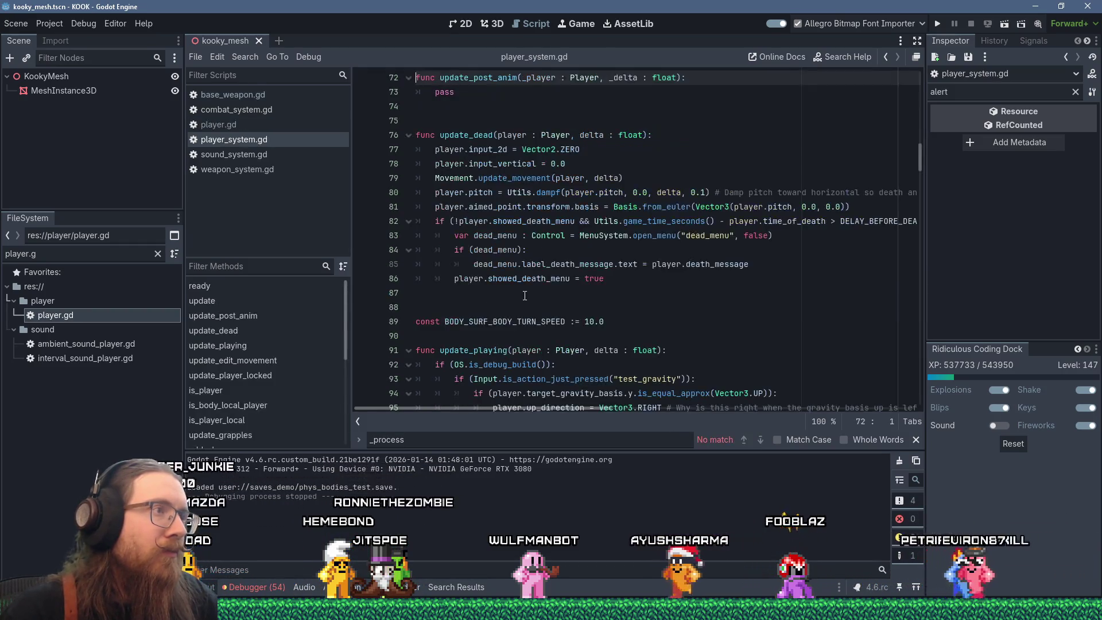
pyautogui.scroll(10, 525, 293)
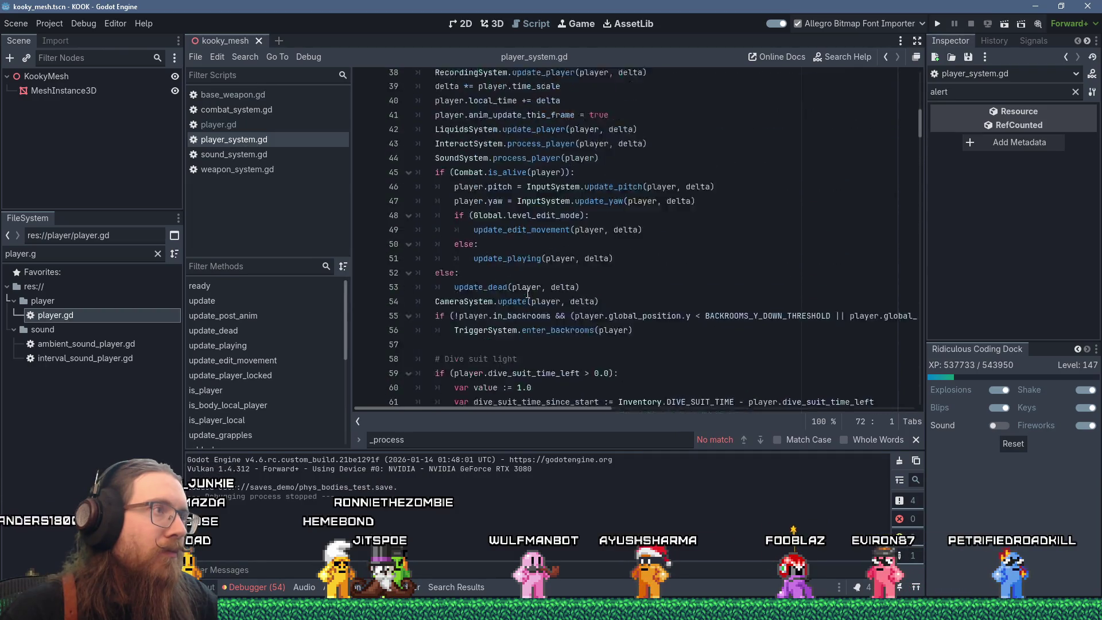
pyautogui.scroll(4, 528, 294)
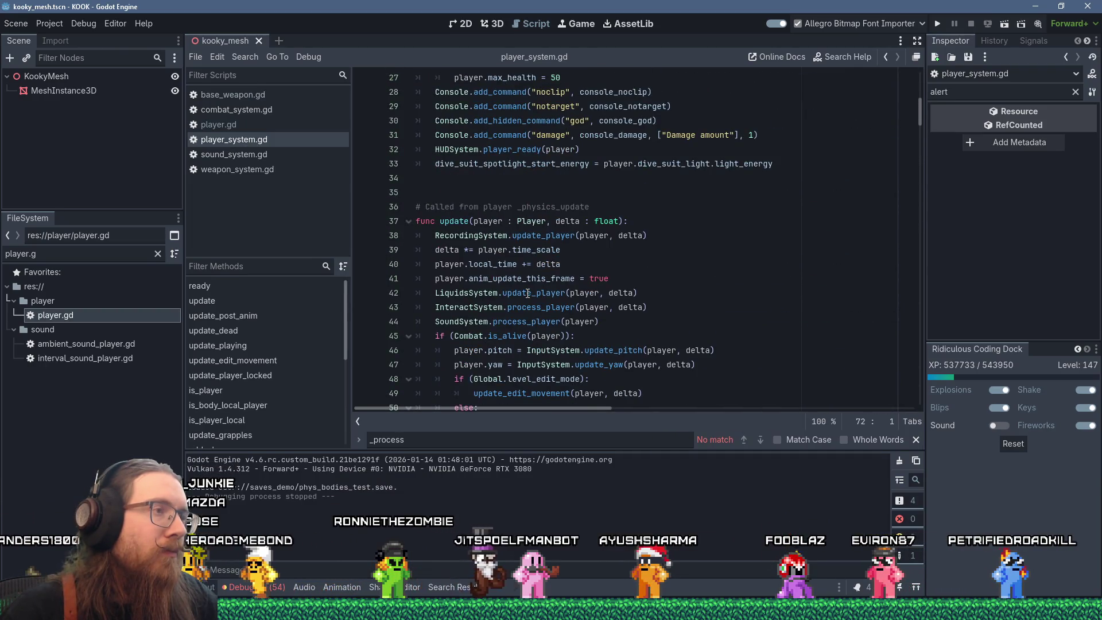
pyautogui.click(240, 127)
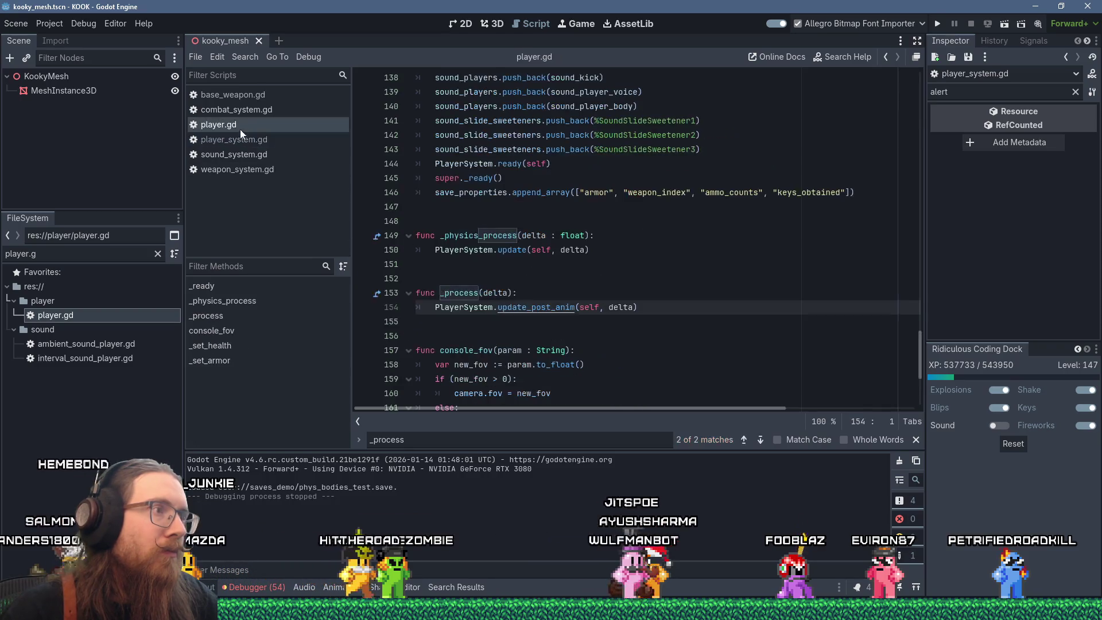
# Comment out the PlayerSystem.update call in _physics_process and give the function a pass body.
pyautogui.click(486, 249)
pyautogui.press('Home')
pyautogui.write('#')
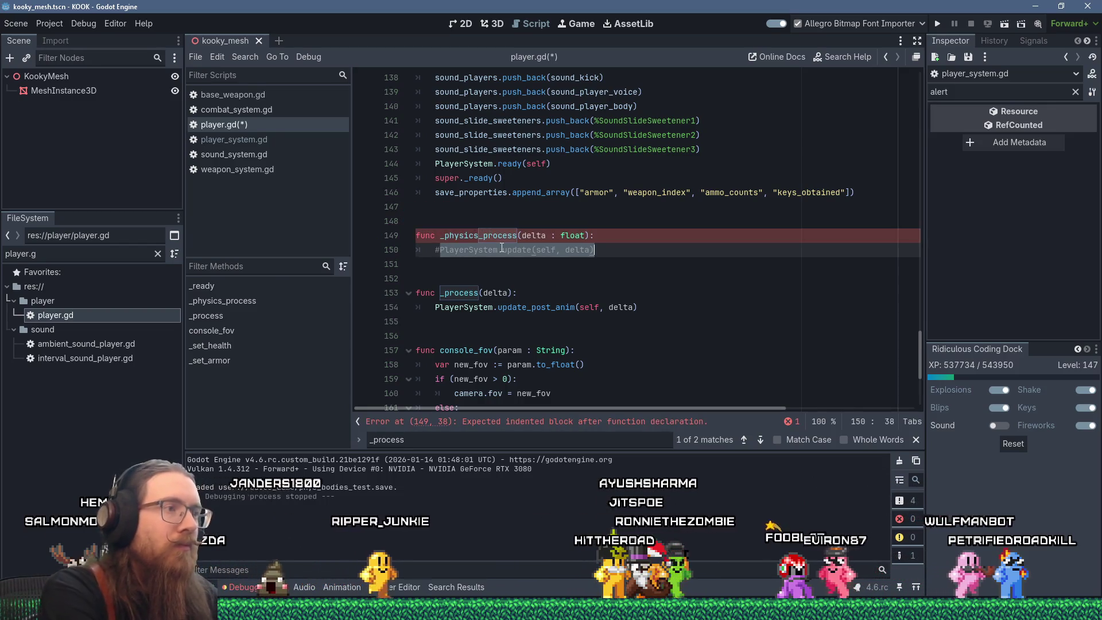
pyautogui.press('Down')
pyautogui.press('Down')
pyautogui.press('Down')
pyautogui.press('End')
pyautogui.press('Up')
pyautogui.press('Up')
pyautogui.press('Up')
pyautogui.press('End')
pyautogui.press('Return')
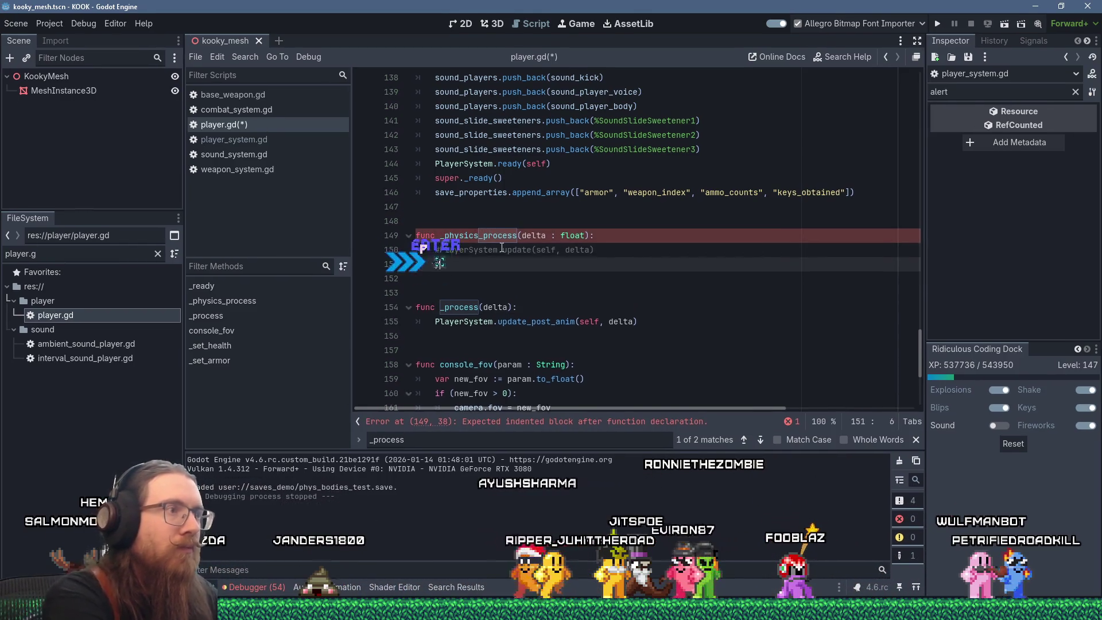
pyautogui.write('pass')
# Paste PlayerSystem.update into _process with comment 'TESTING -- whatte every frame.', save, and run.
pyautogui.press('Down')
pyautogui.press('Down')
pyautogui.press('Down')
pyautogui.press('End')
pyautogui.press('Return')
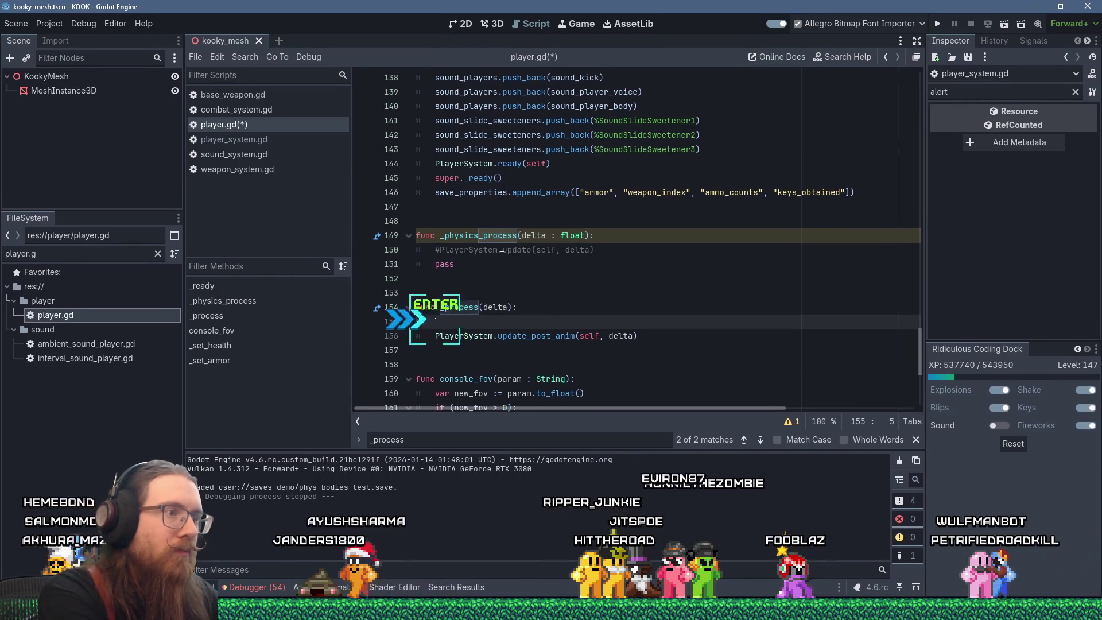
pyautogui.write('PlayerSystem.update(self, delta)')
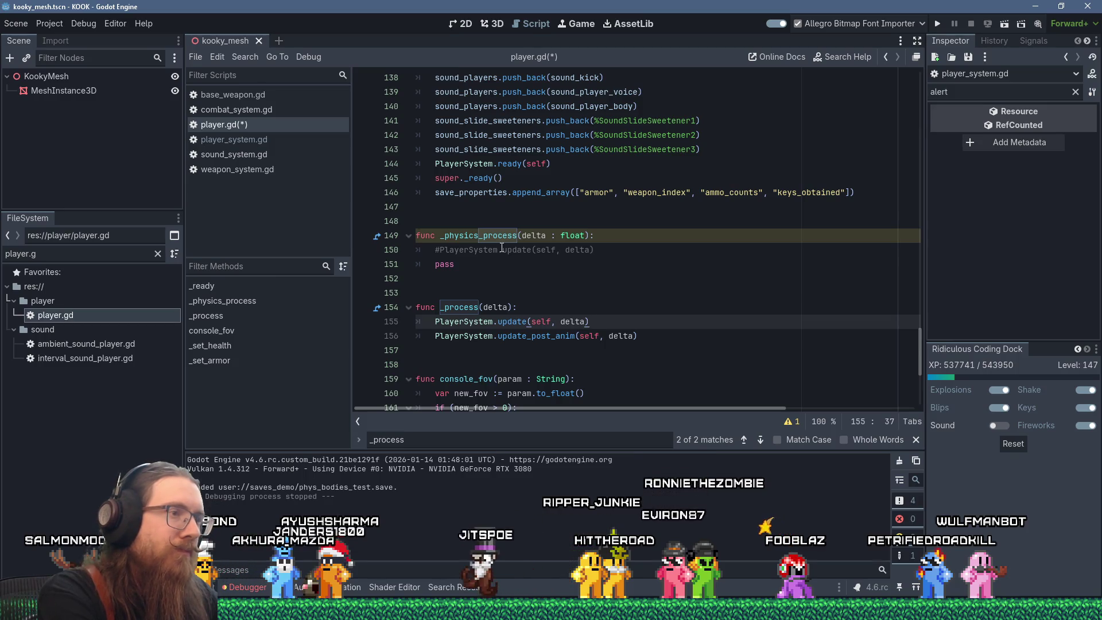
pyautogui.write(' # TESTING')
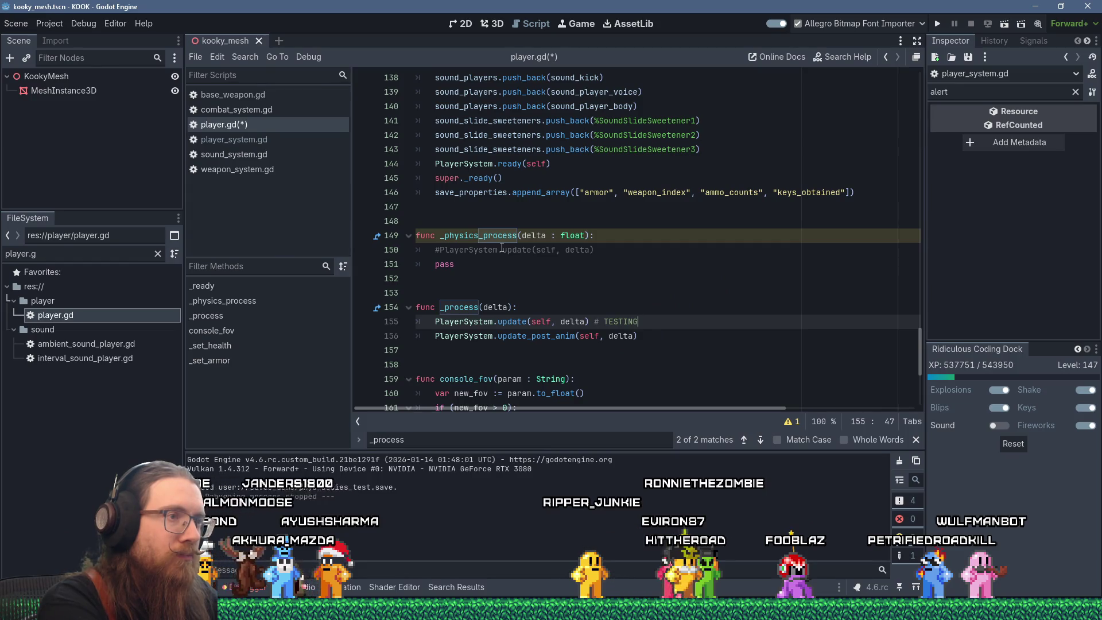
pyautogui.write(' --')
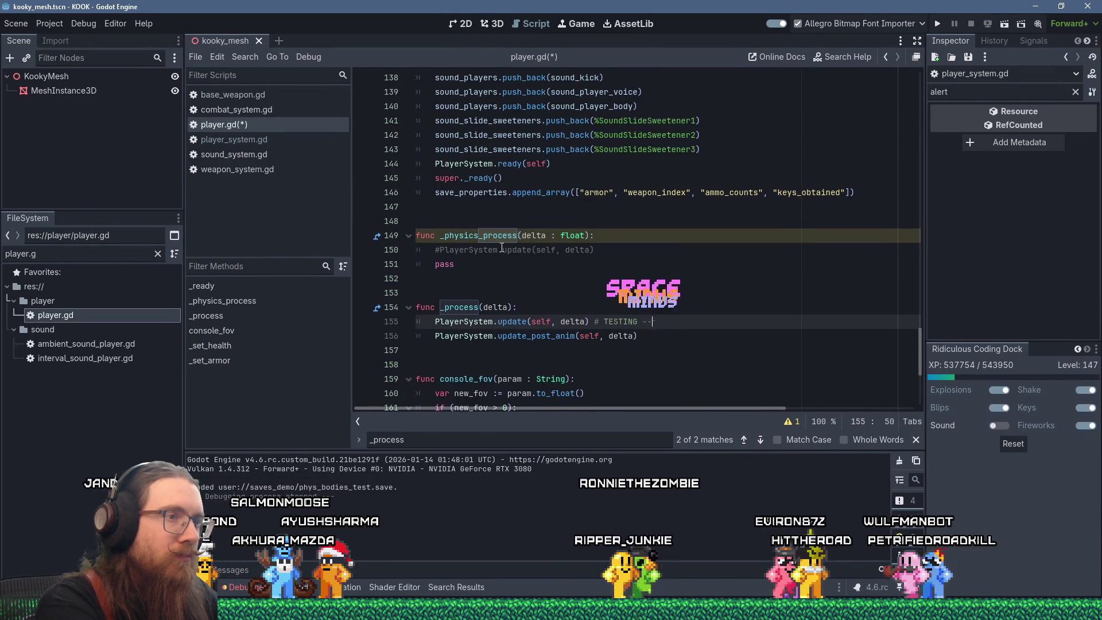
pyautogui.write(' whatte every frame')
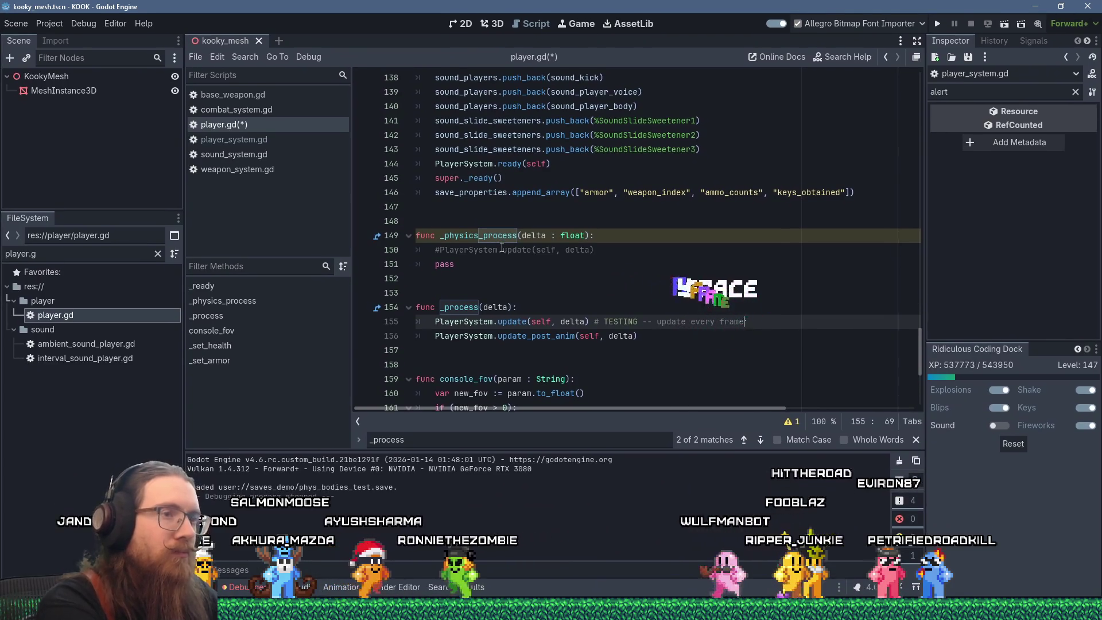
pyautogui.write('.')
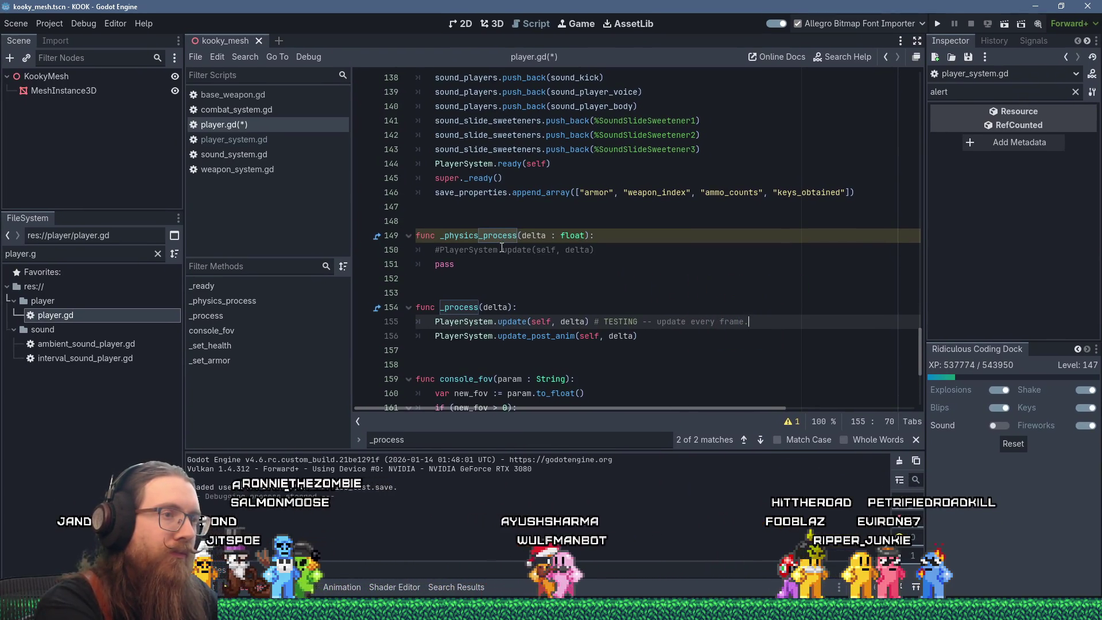
pyautogui.hotkey('ctrl', 's')
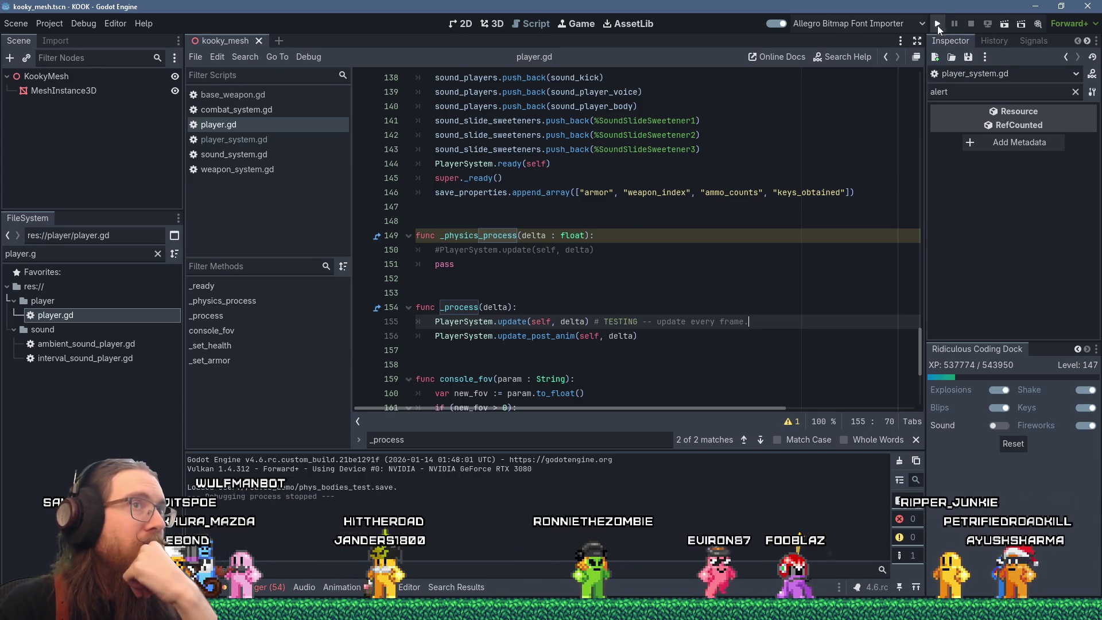
pyautogui.press('F5')
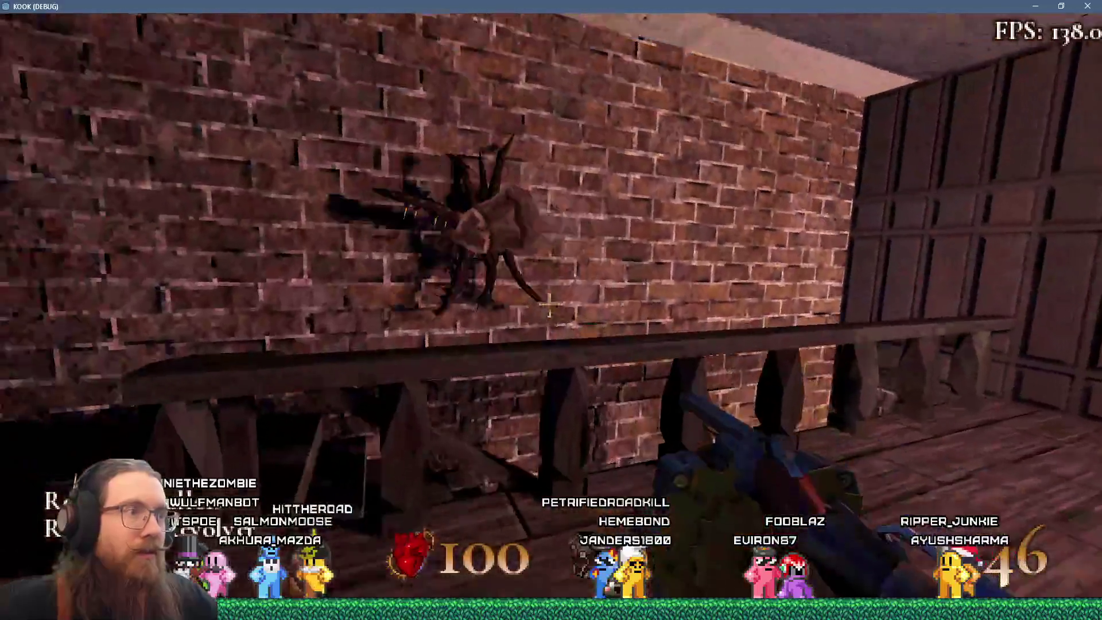
pyautogui.click(551, 304)
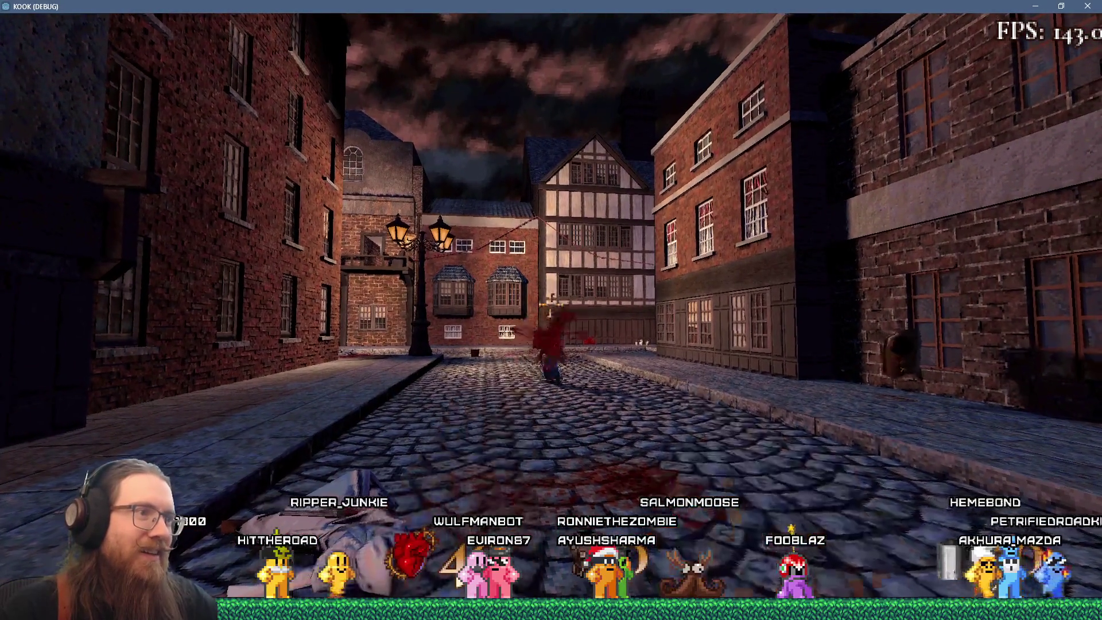
pyautogui.press('w')
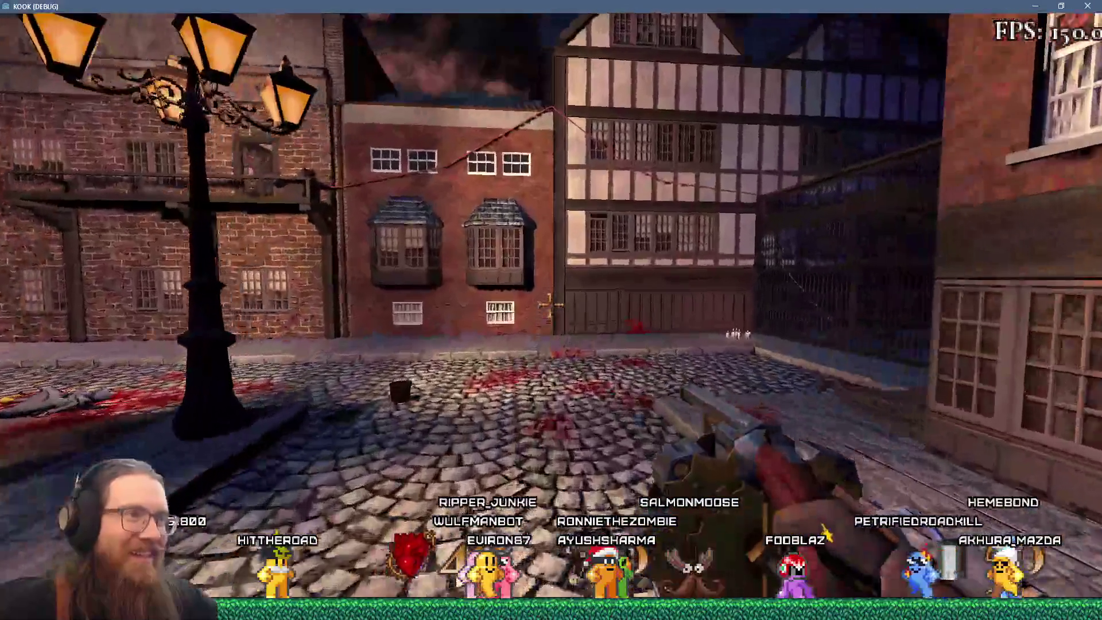
pyautogui.press('w')
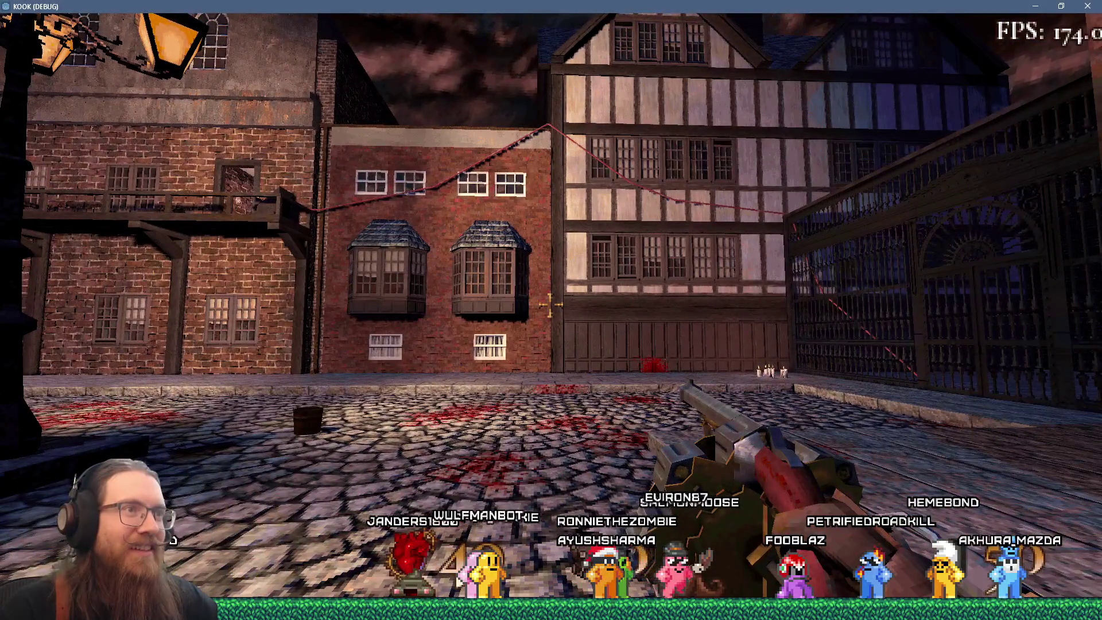
pyautogui.press('w')
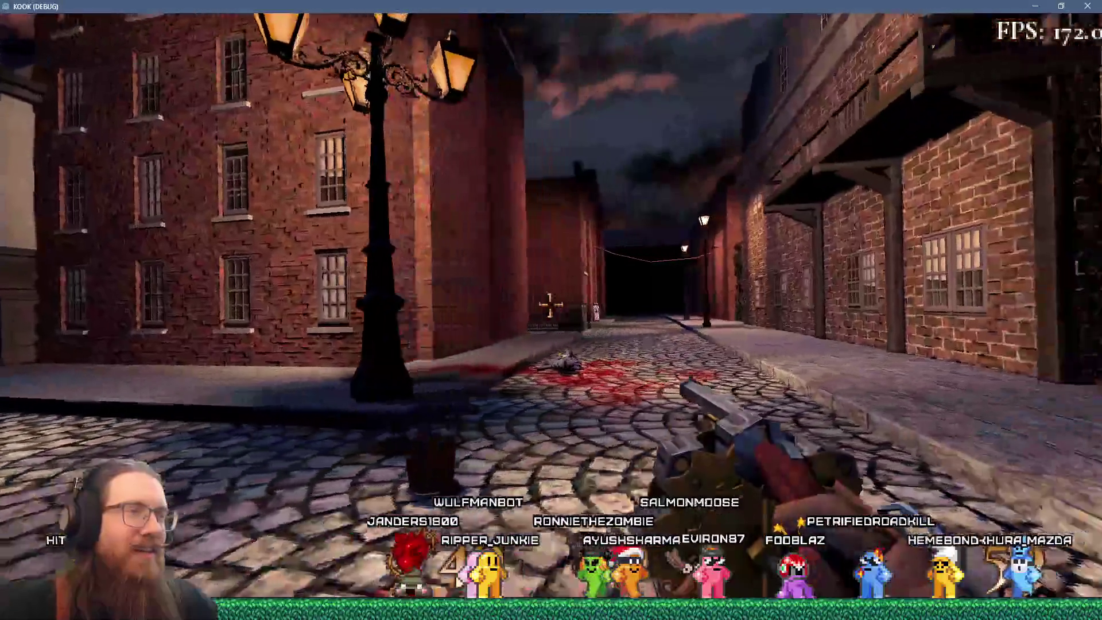
pyautogui.press('`')
pyautogui.click(1087, 6)
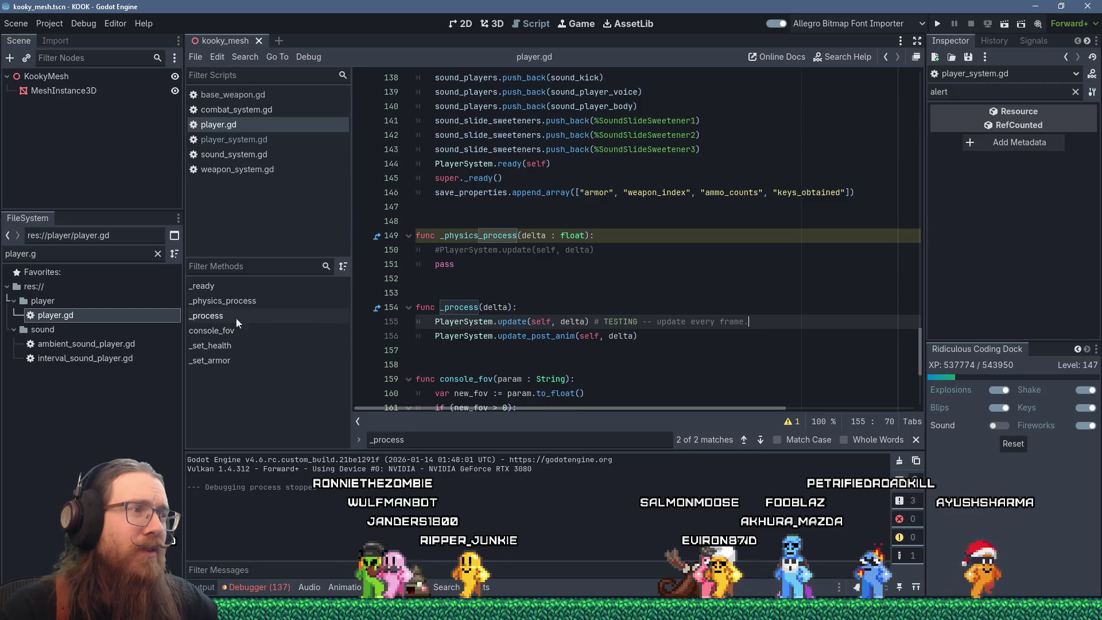
pyautogui.hotkey('alt', 'Tab')
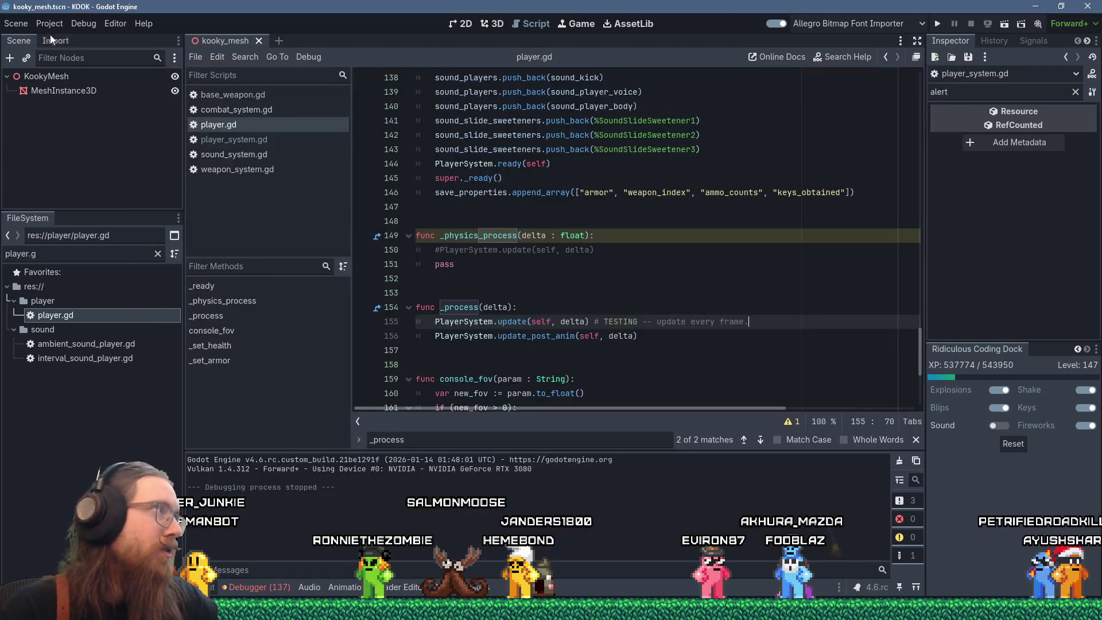
pyautogui.click(49, 23)
pyautogui.click(57, 41)
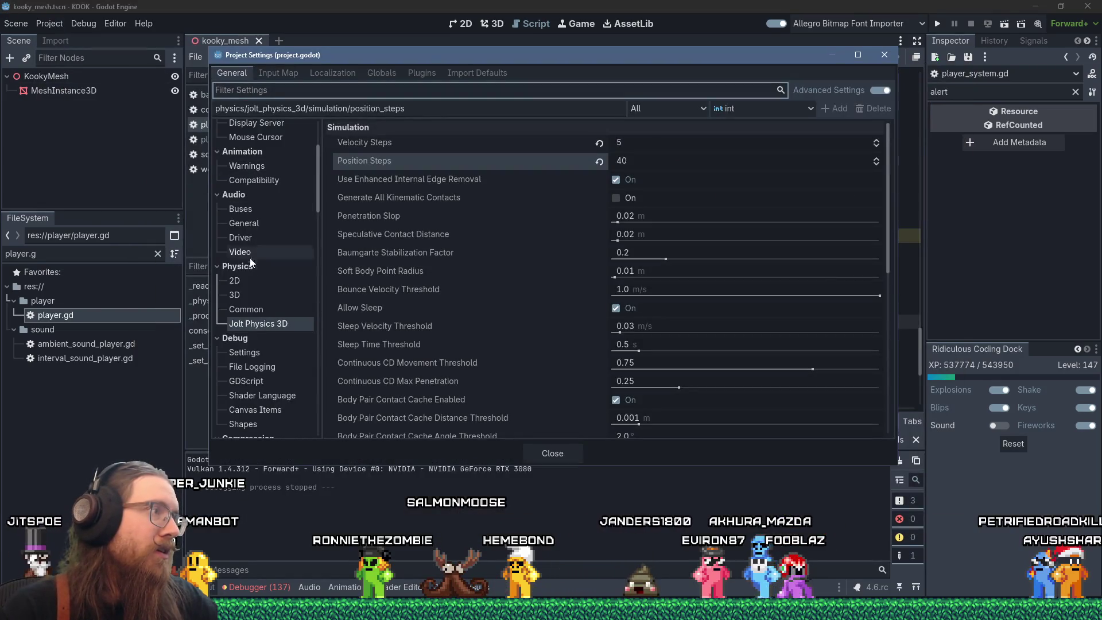
pyautogui.click(260, 291)
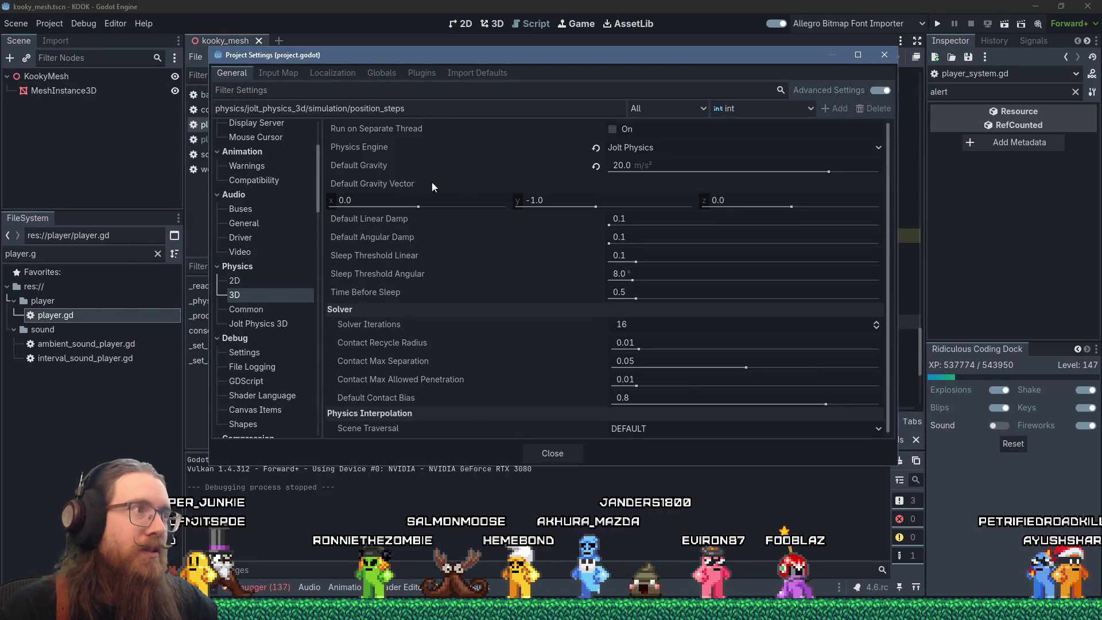
pyautogui.click(567, 456)
pyautogui.click(620, 220)
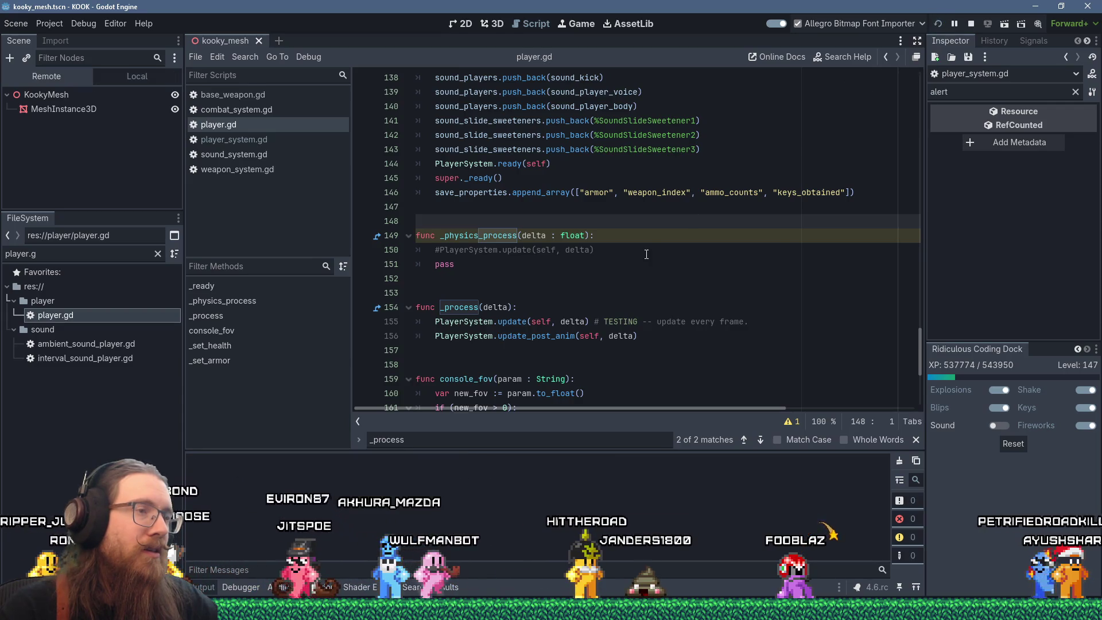
# Run the game, kick the door open and pick up the weapon in the room.
pyautogui.press('F5')
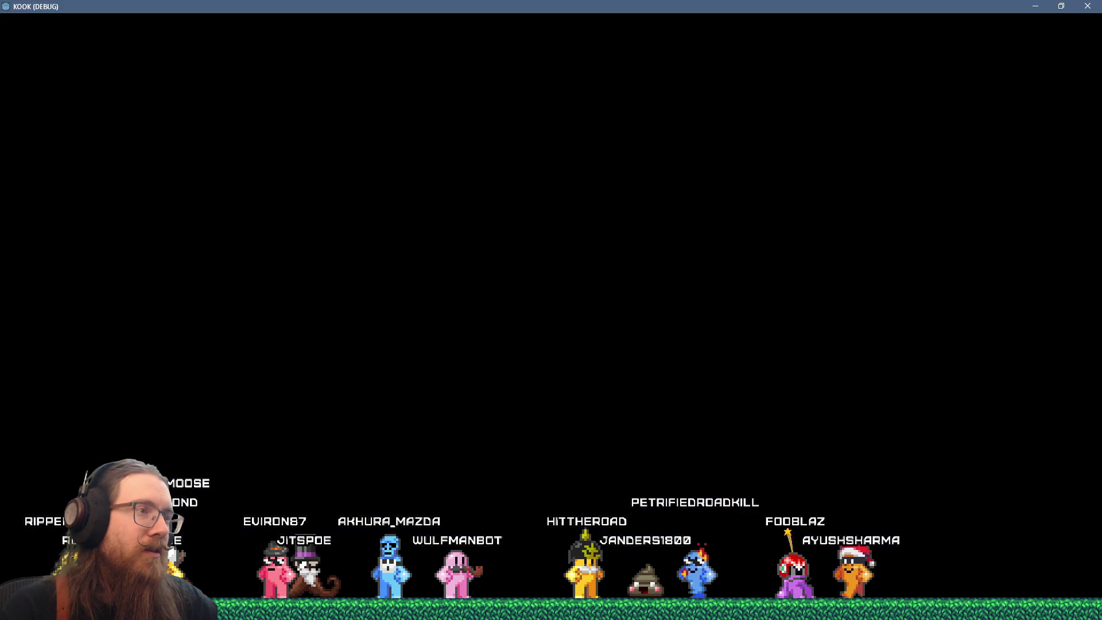
pyautogui.press('w')
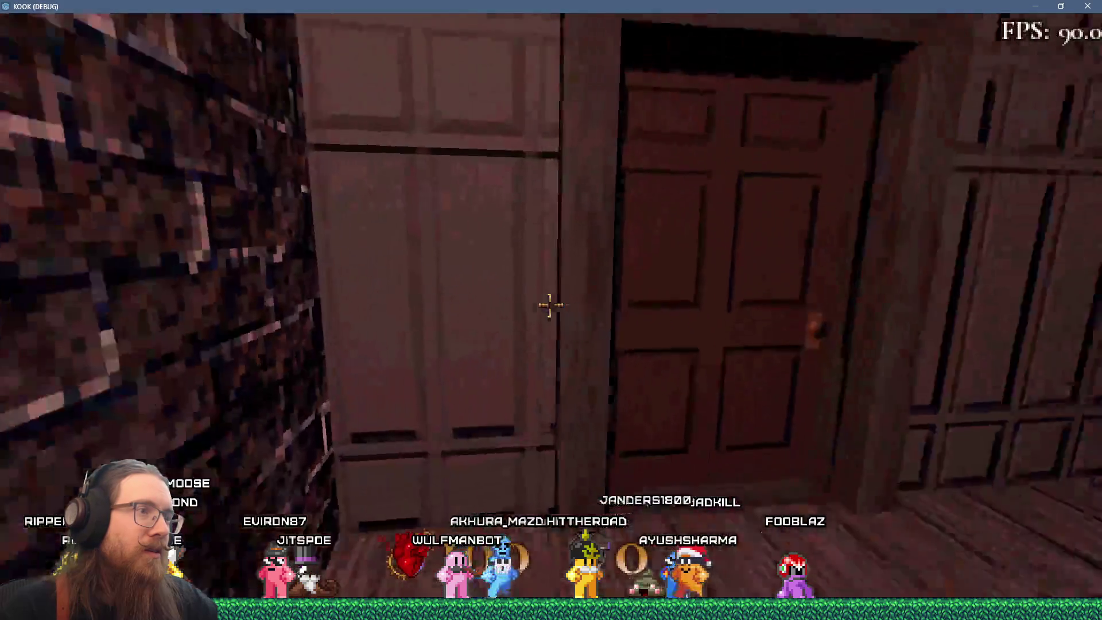
pyautogui.press('f')
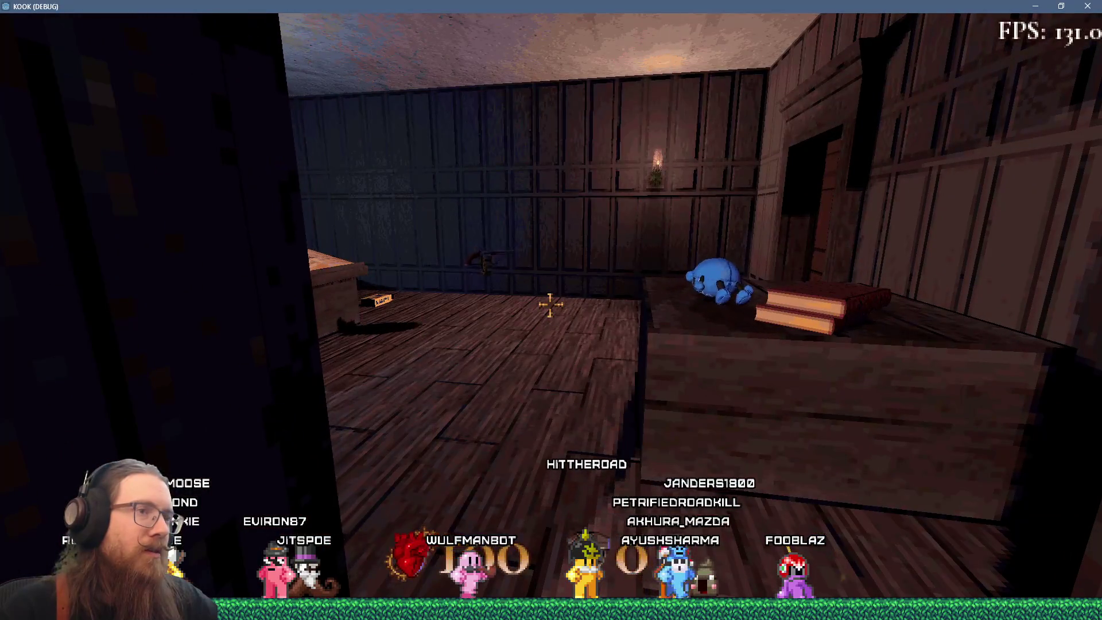
pyautogui.press('w')
pyautogui.press('.')
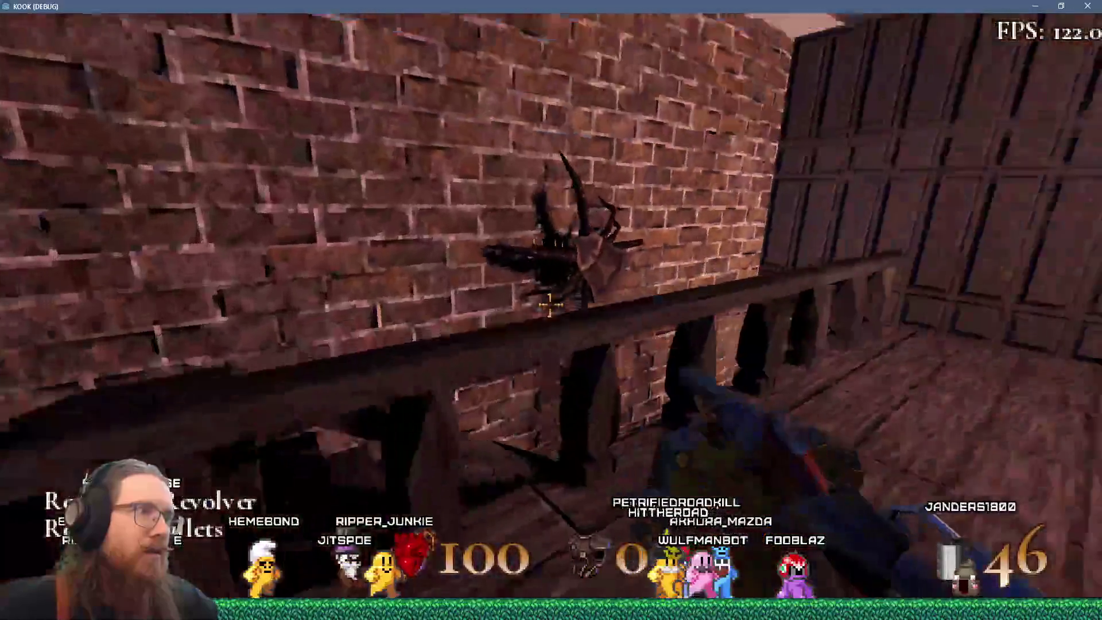
# Shoot the corridor enemy, walk into the next rooms, then bring up Tracy's old trace details.
pyautogui.click(550, 304)
pyautogui.click(550, 304)
pyautogui.press('w')
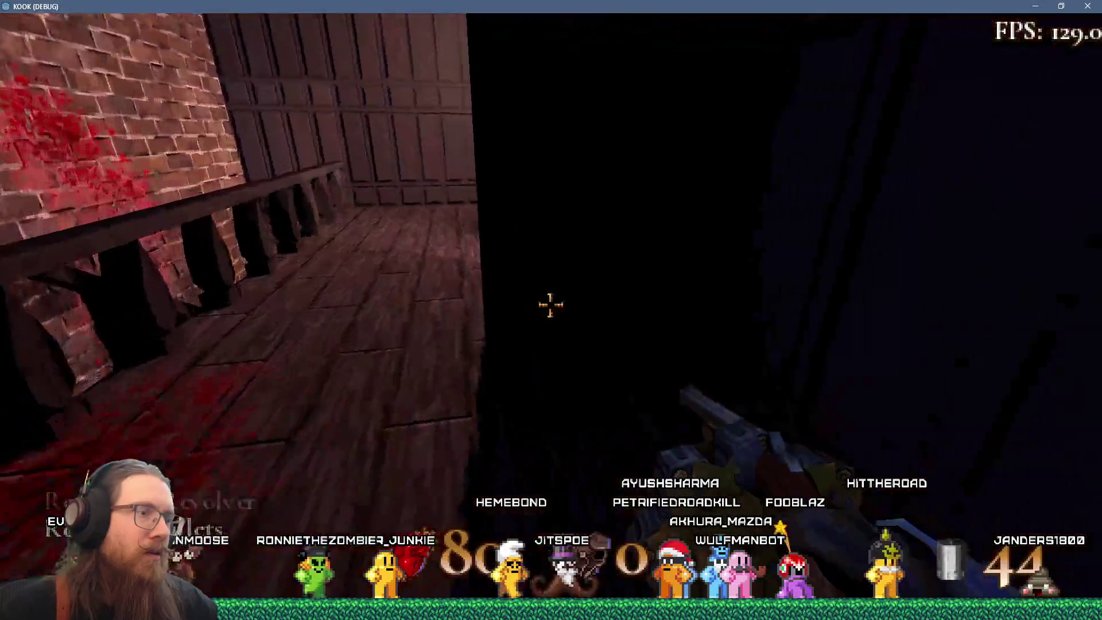
pyautogui.press('w')
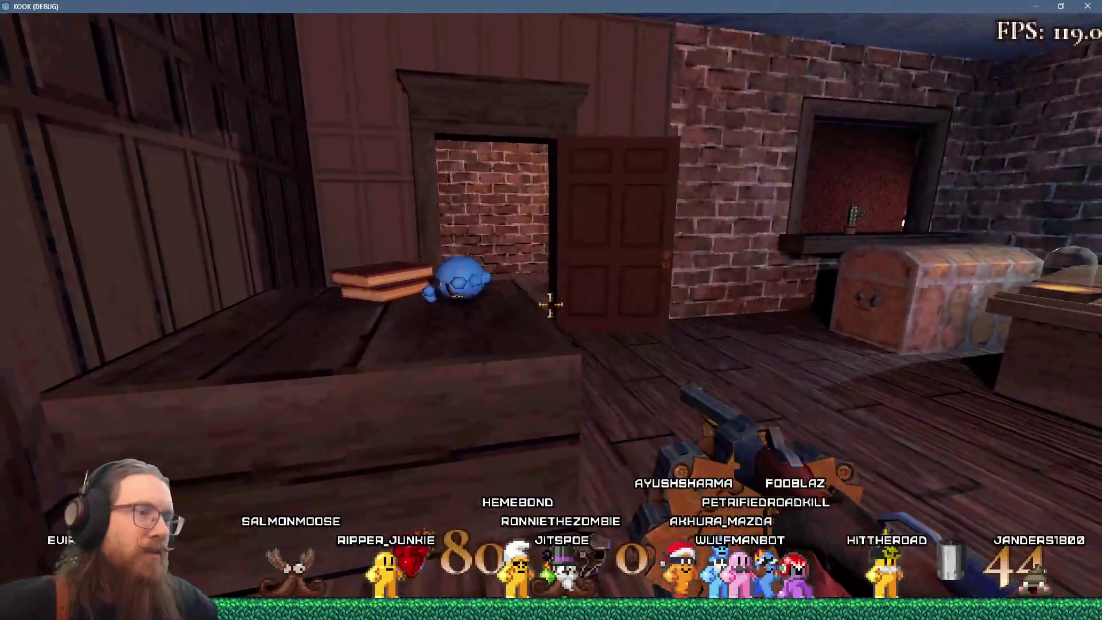
pyautogui.hotkey('alt', 'Tab')
pyautogui.hotkey('alt', 'Tab')
pyautogui.click(104, 56)
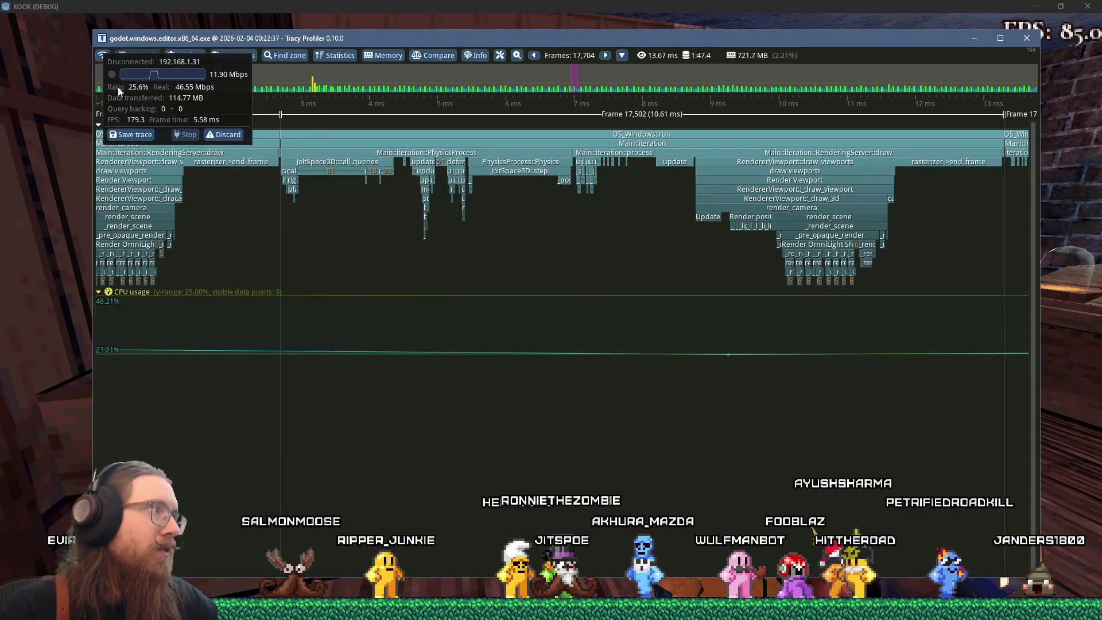
# Discard the old disconnected trace and connect Tracy to the running game's client.
pyautogui.click(221, 139)
pyautogui.click(505, 357)
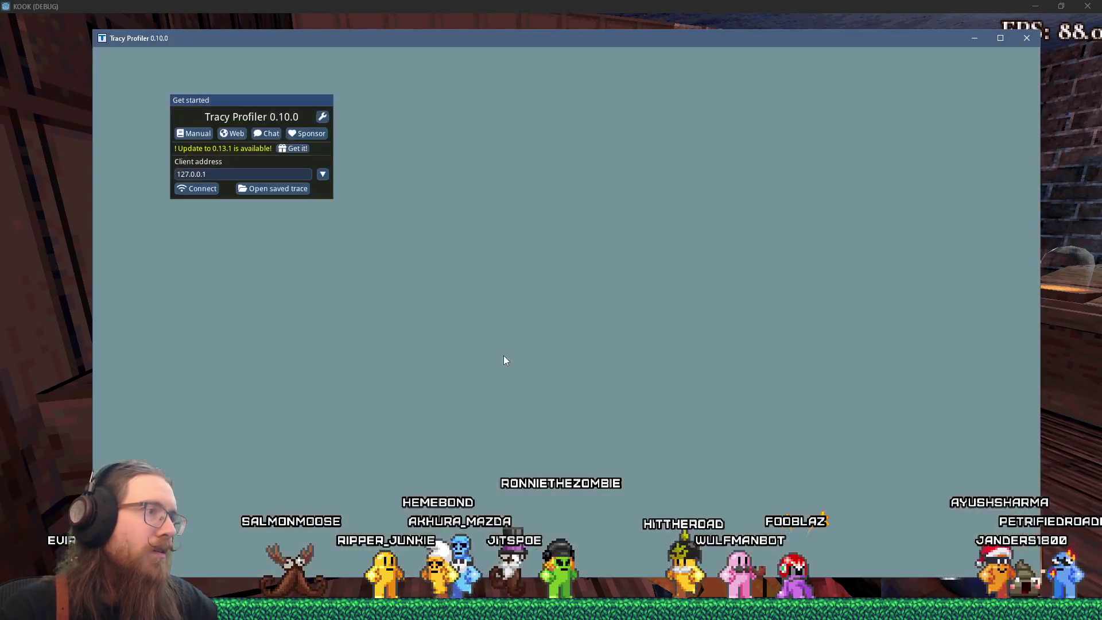
pyautogui.click(193, 188)
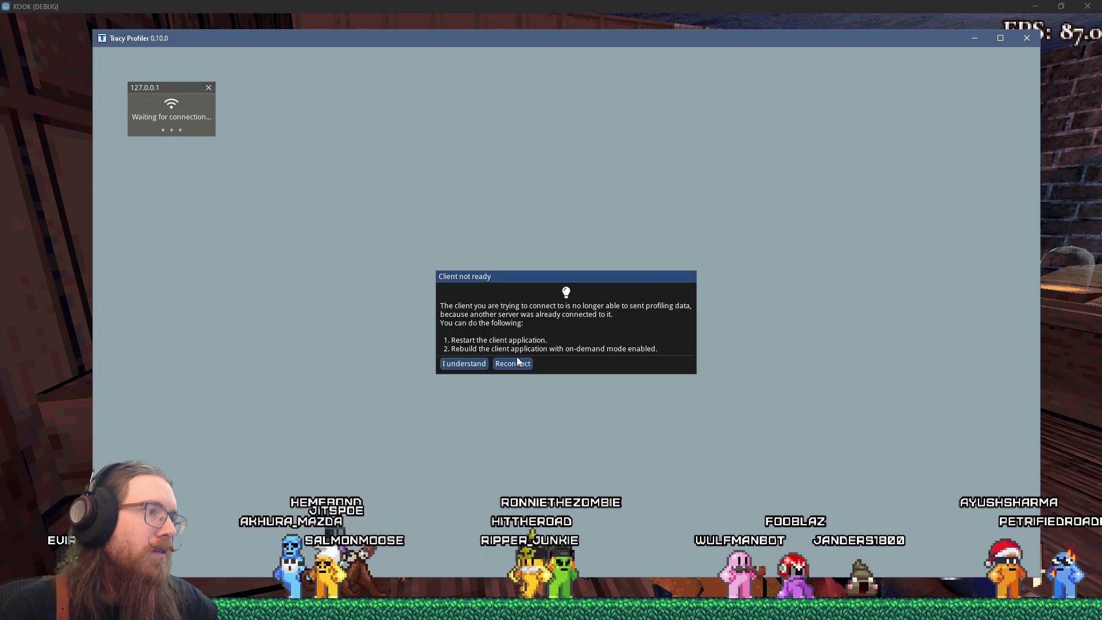
pyautogui.click(470, 364)
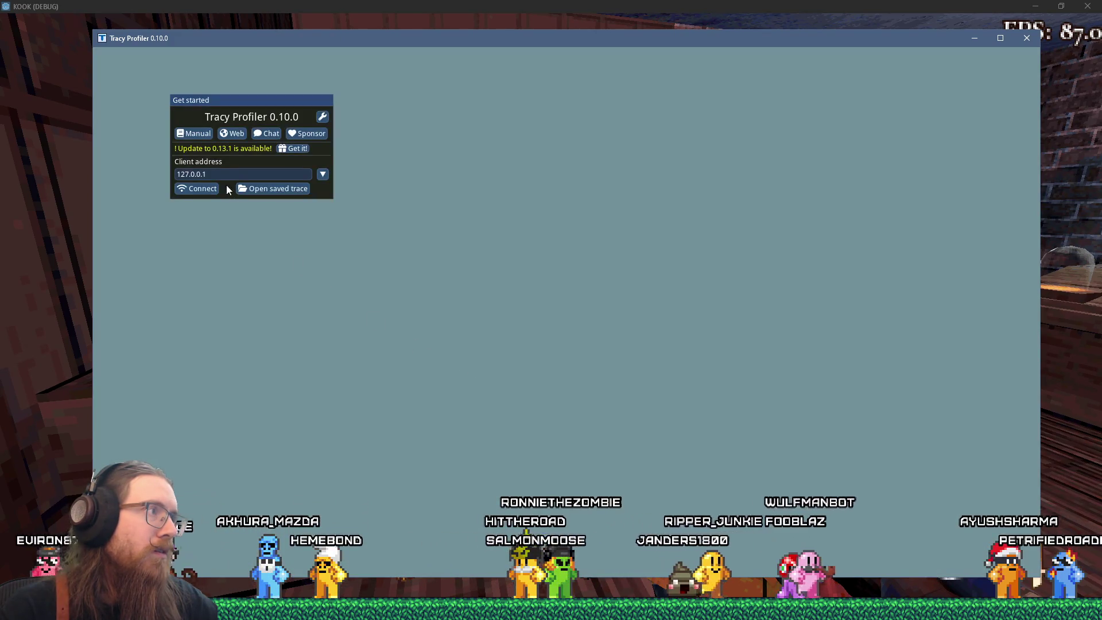
pyautogui.click(198, 188)
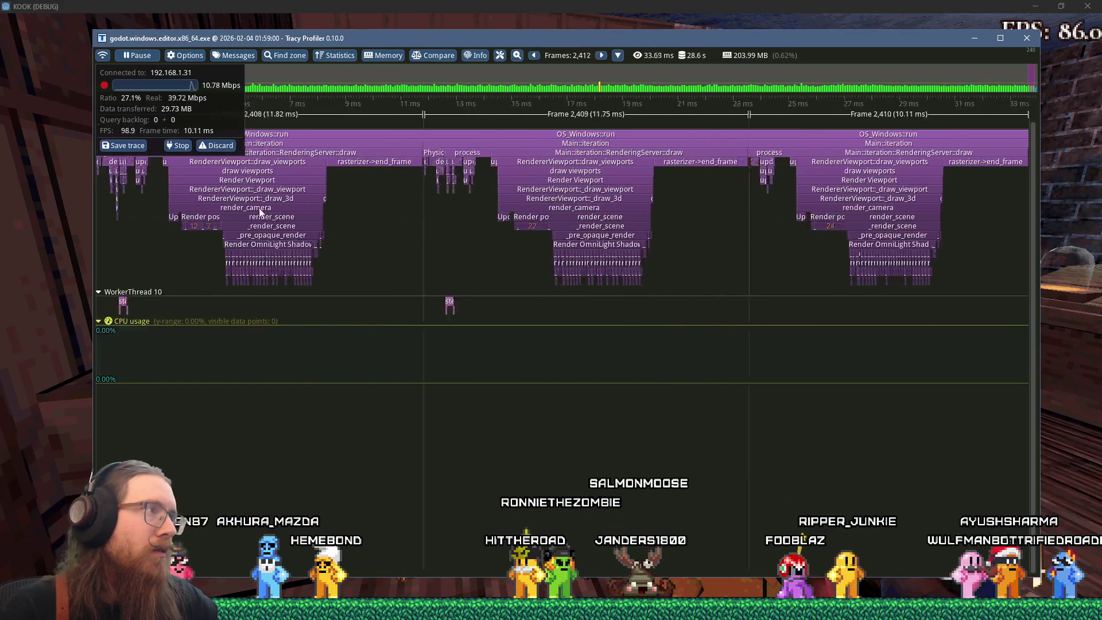
# Play KOOK out onto the cobbled street, grab the Super Shotgun, climb the porch, then return to Tracy.
pyautogui.hotkey('alt', 'Tab')
pyautogui.press('w')
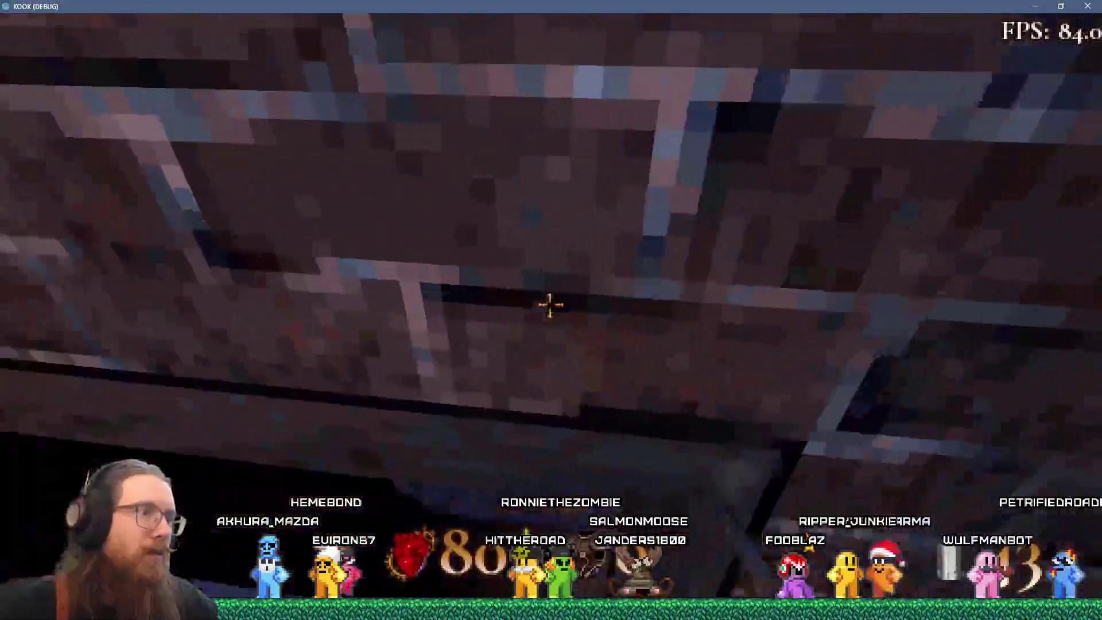
pyautogui.press('w')
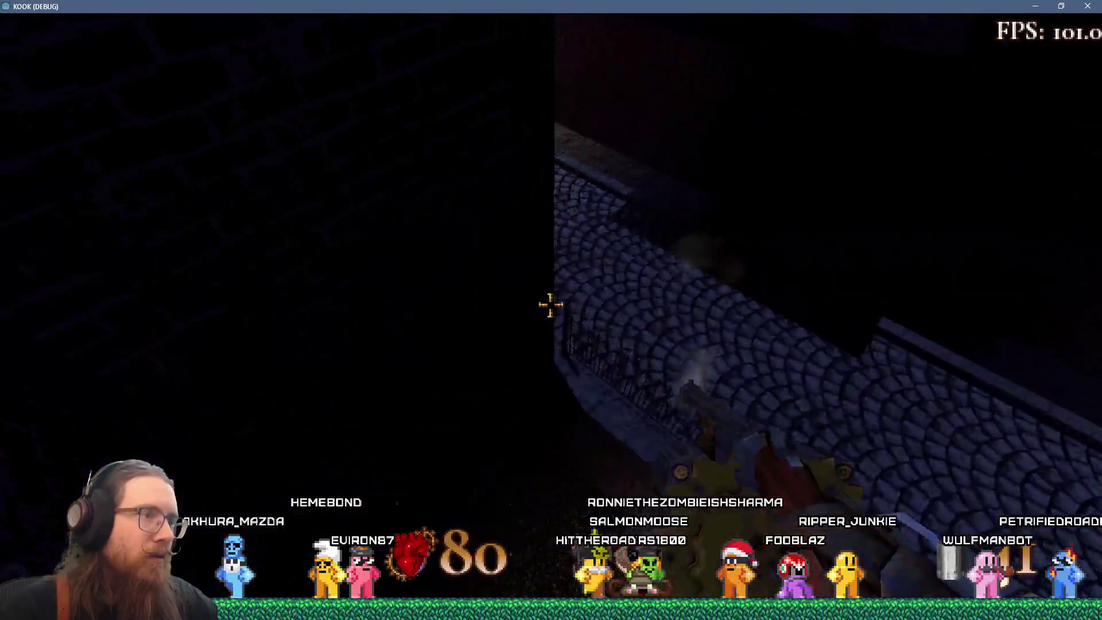
pyautogui.press('w')
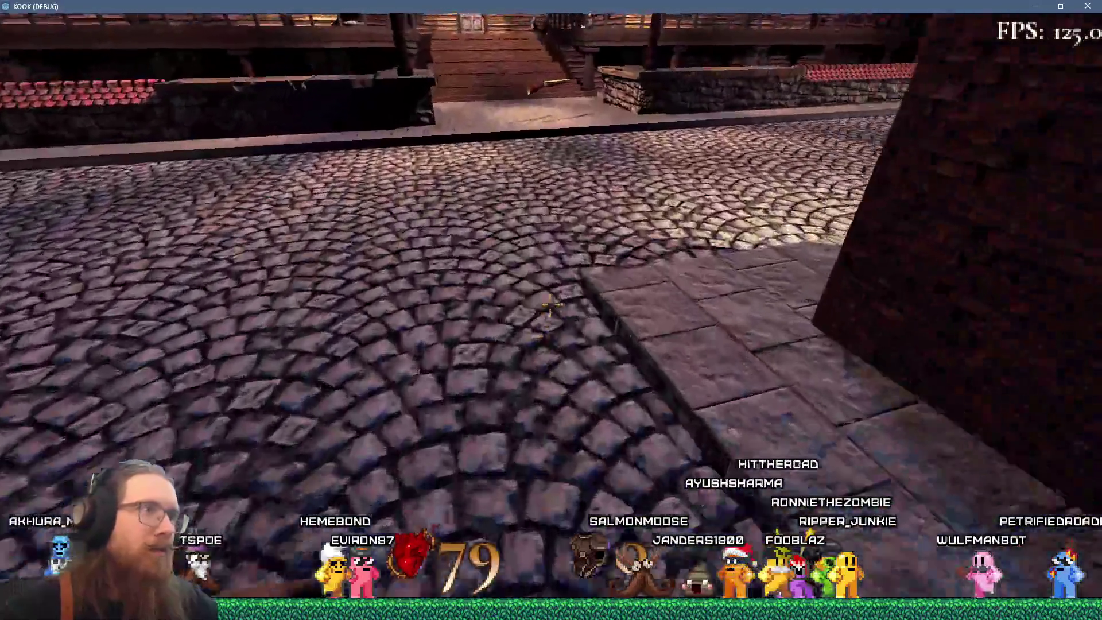
pyautogui.press('w')
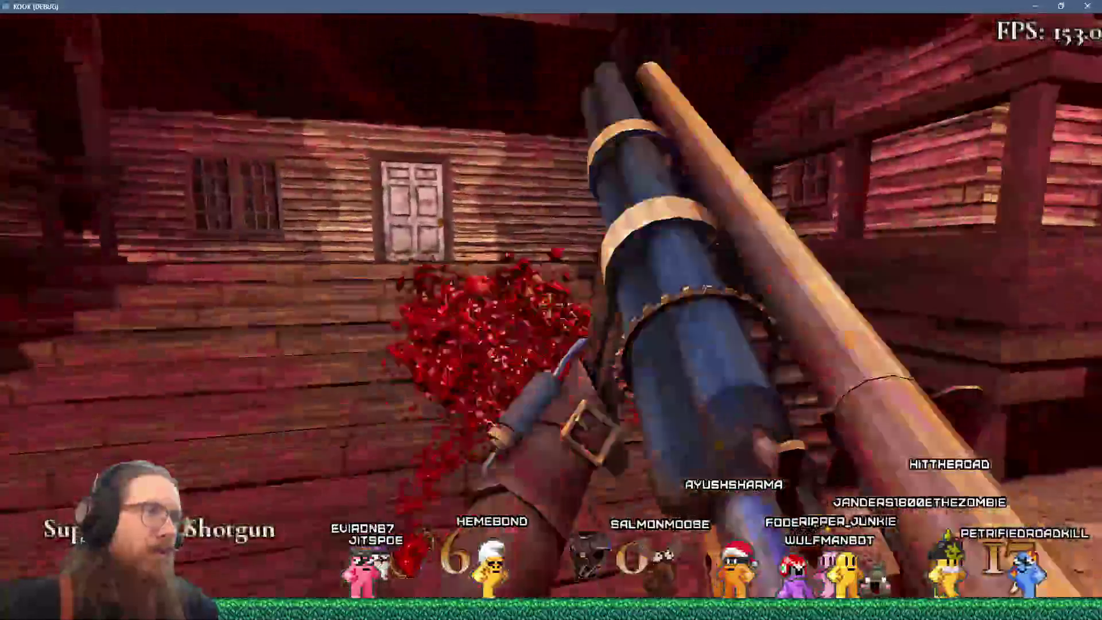
pyautogui.press('w')
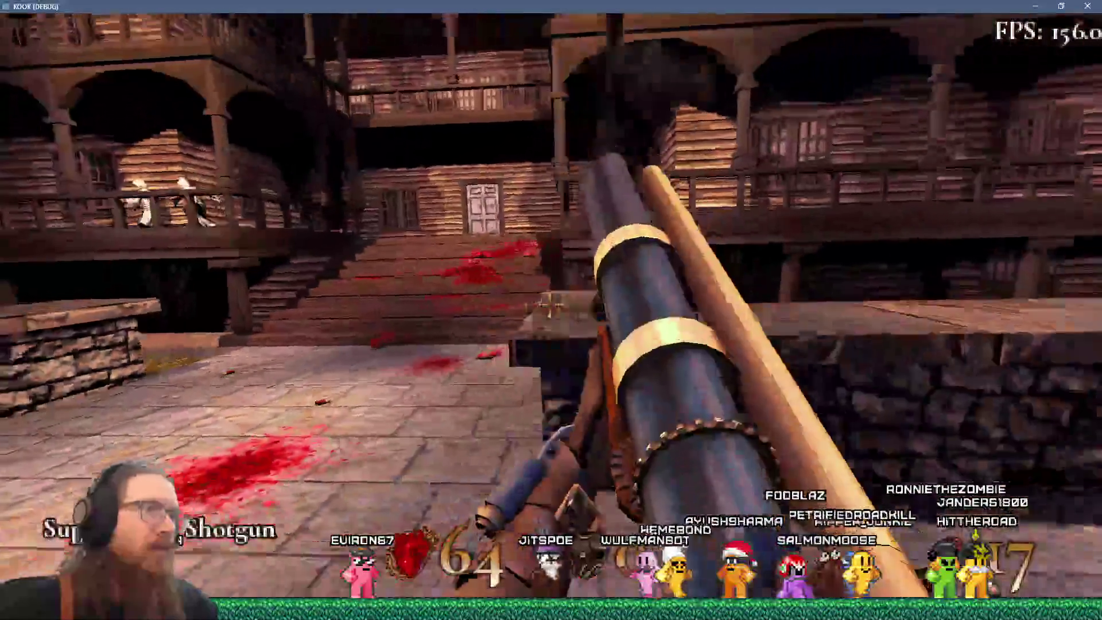
pyautogui.press('w')
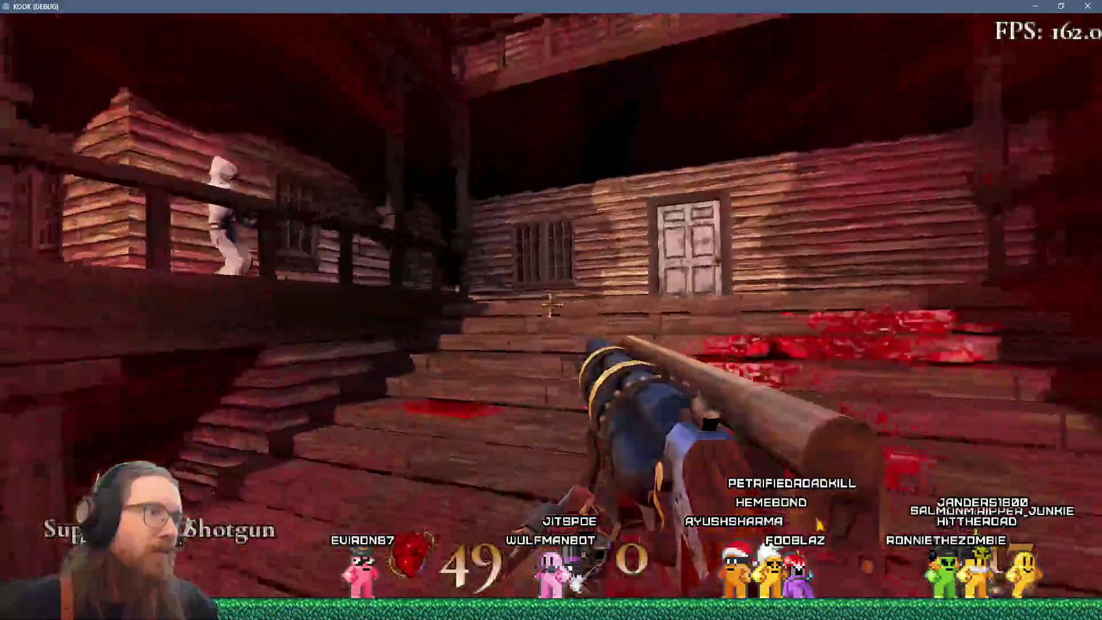
pyautogui.press('w')
pyautogui.hotkey('alt', 'Tab')
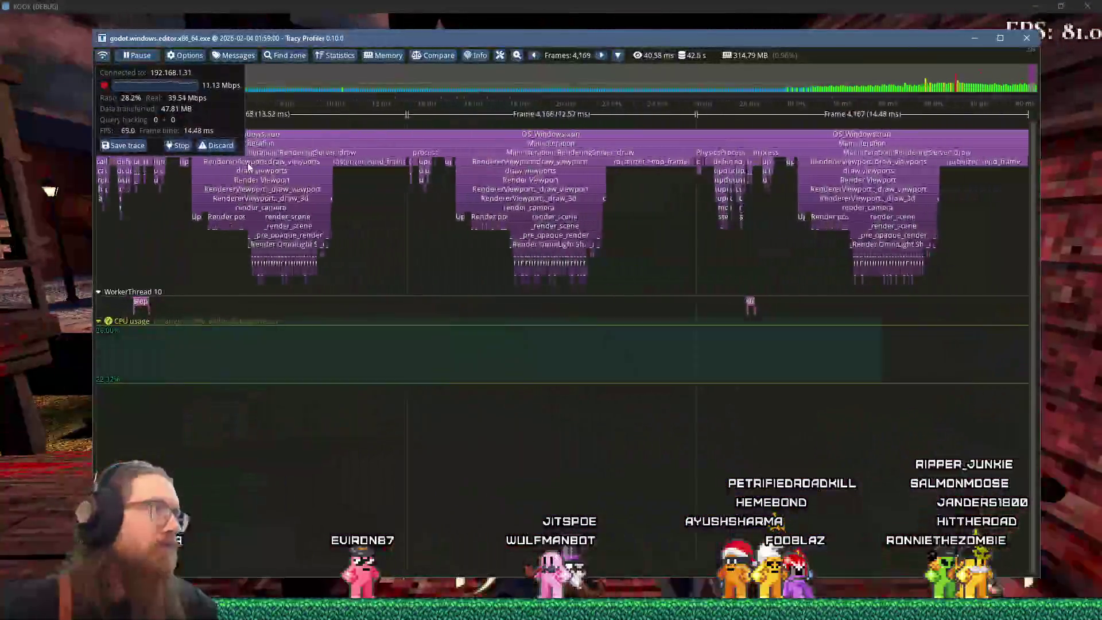
# Stop the Tracy capture and start zooming the timeline toward a single frame.
pyautogui.click(175, 146)
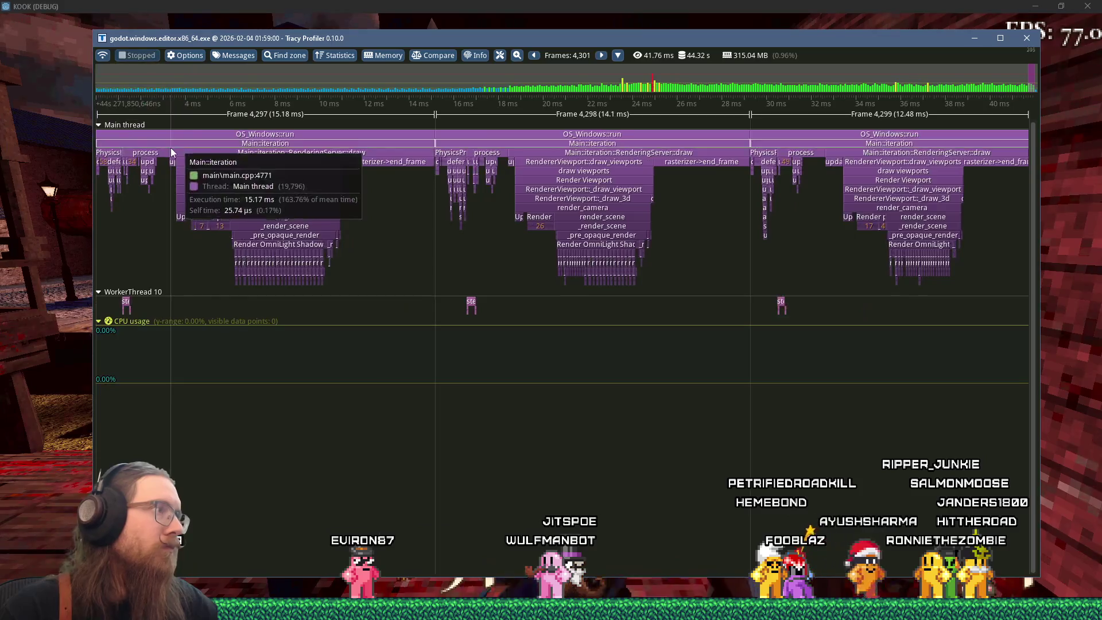
pyautogui.hotkey('alt', 'Tab')
pyautogui.hotkey('alt', 'Tab')
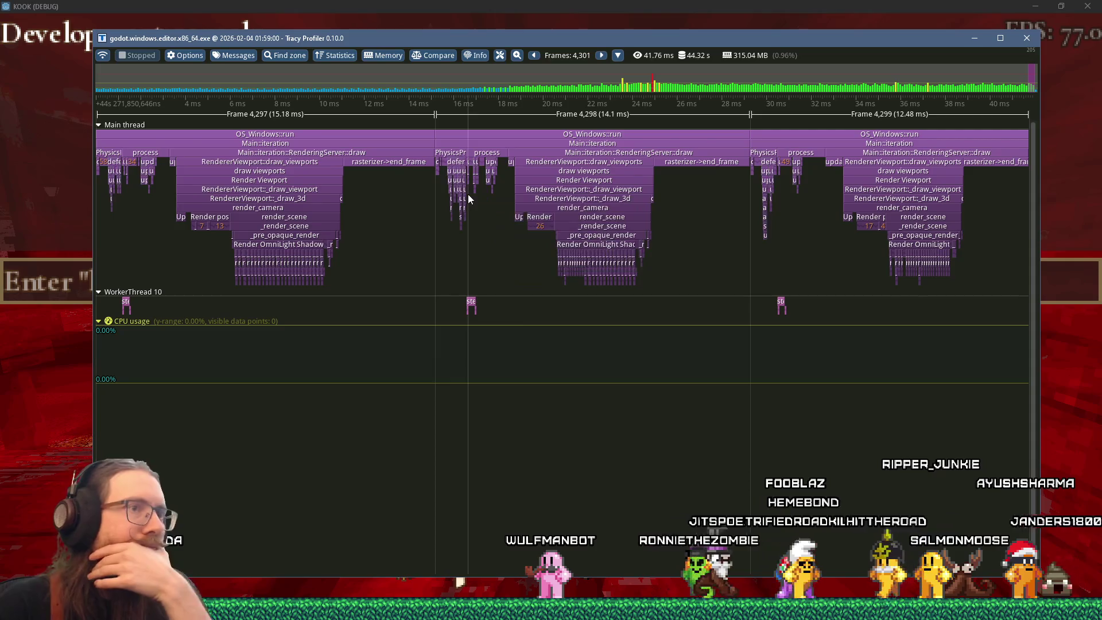
pyautogui.scroll(10, 797, 312)
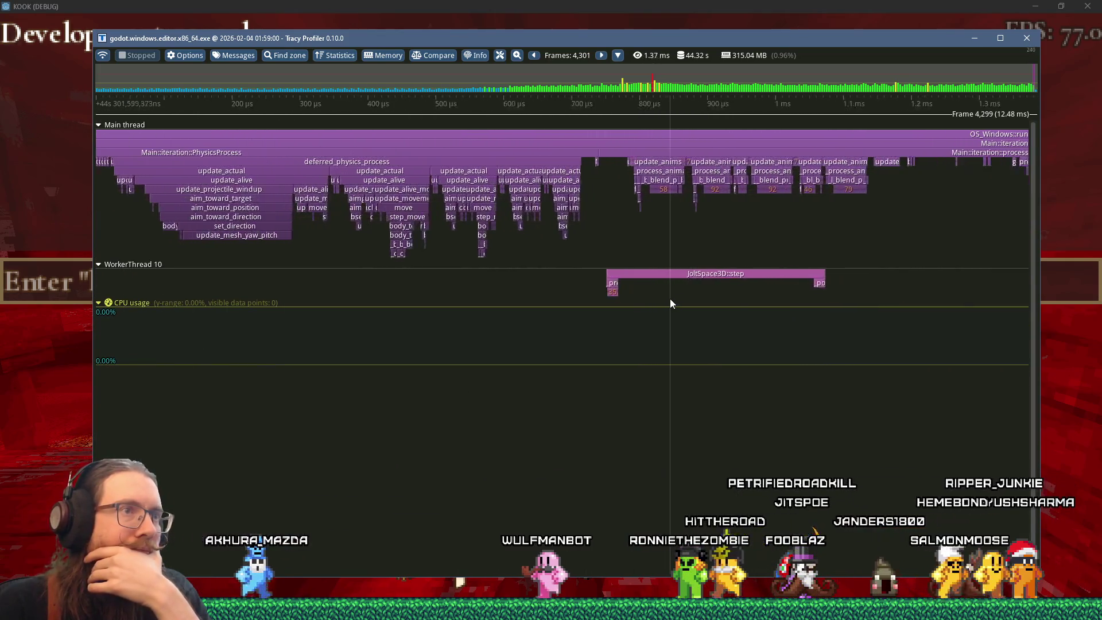
pyautogui.scroll(1, 670, 299)
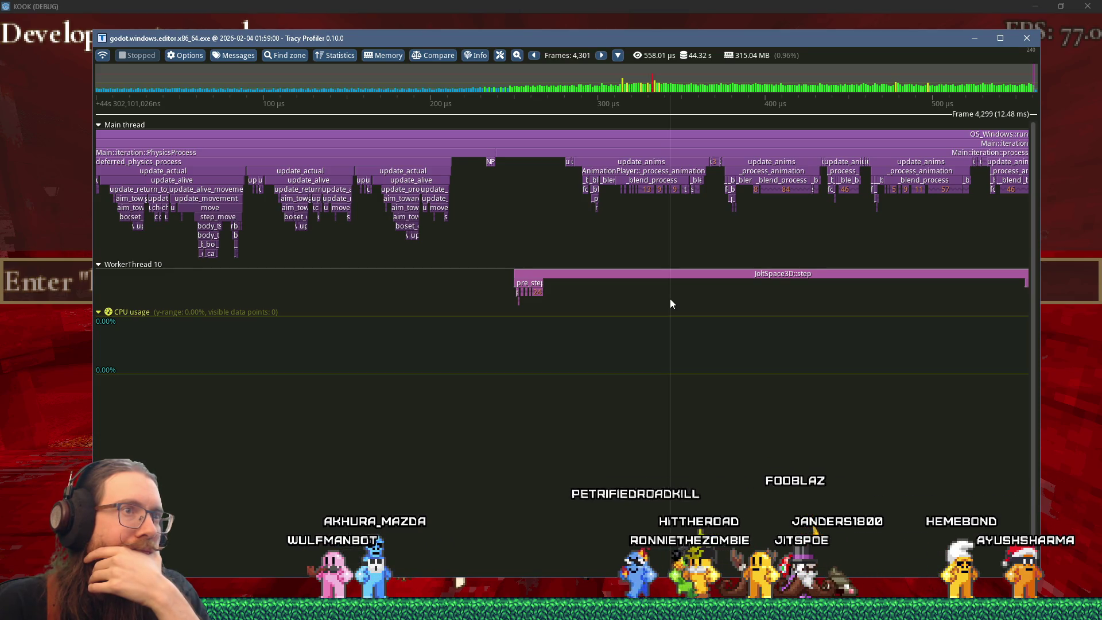
pyautogui.scroll(-4, 669, 298)
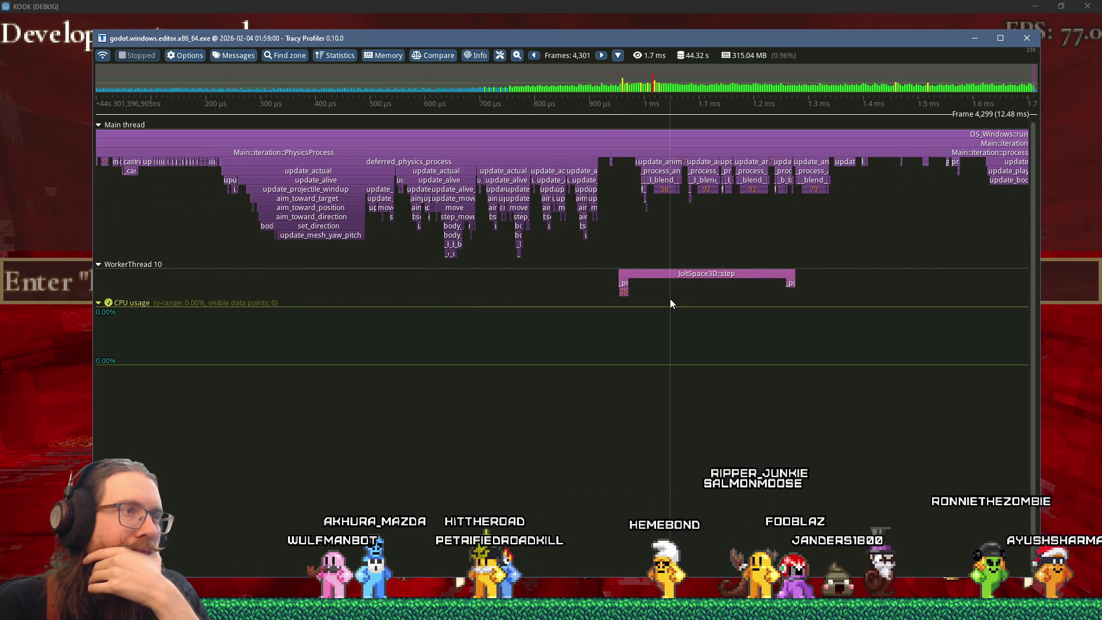
# Zoom into frame 4,299 and read the update zone's timing tooltip.
pyautogui.moveTo(627, 291)
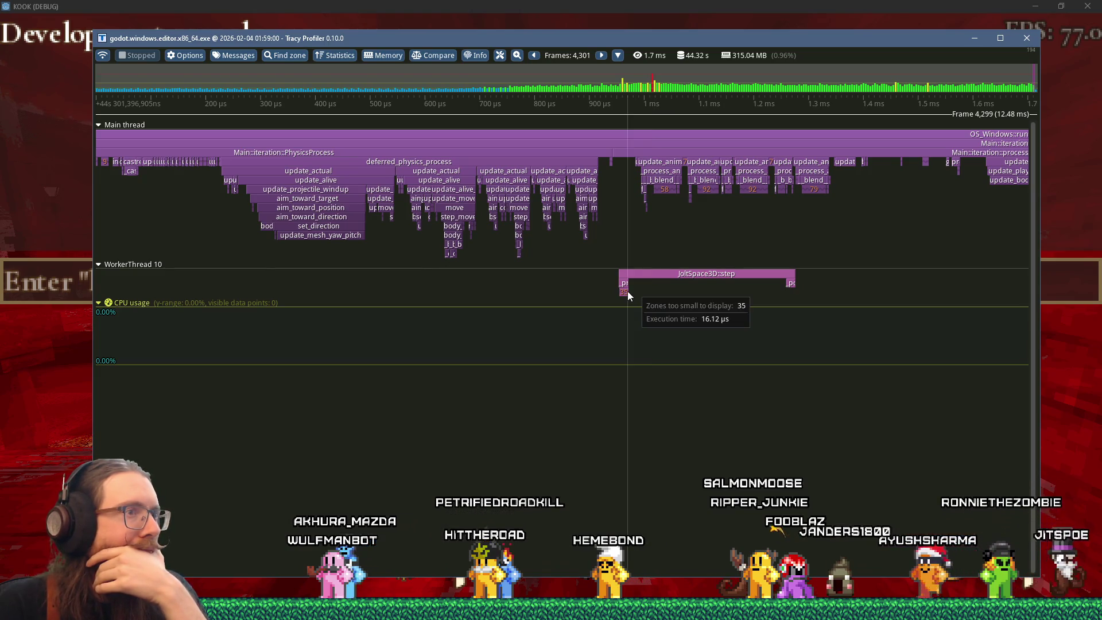
pyautogui.scroll(5, 628, 291)
pyautogui.scroll(5, 628, 291)
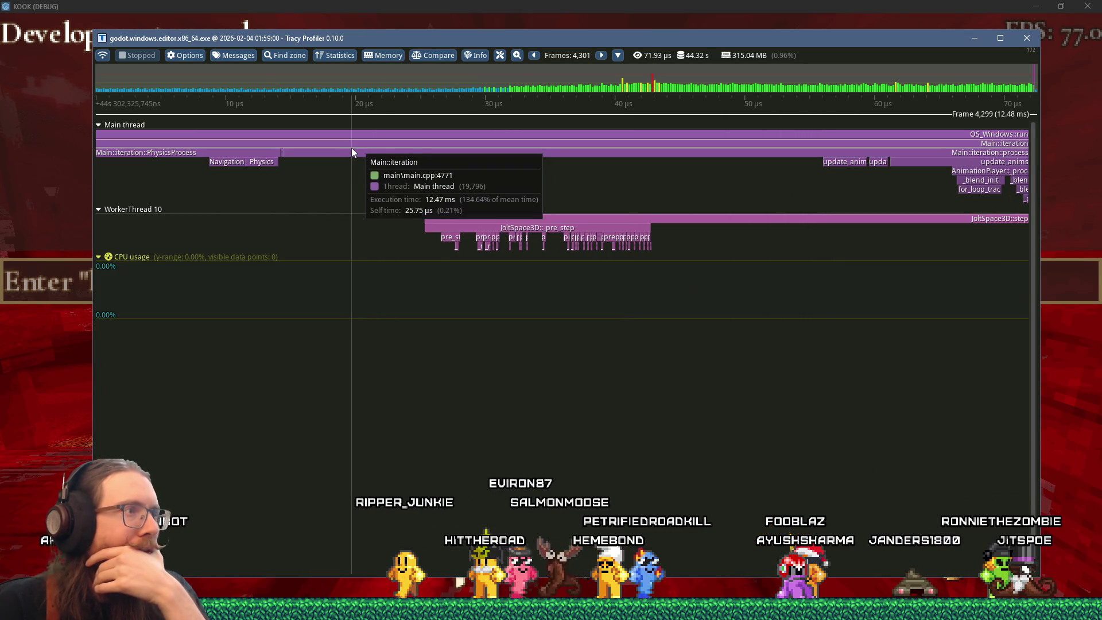
pyautogui.scroll(-6, 356, 172)
pyautogui.scroll(-2, 677, 207)
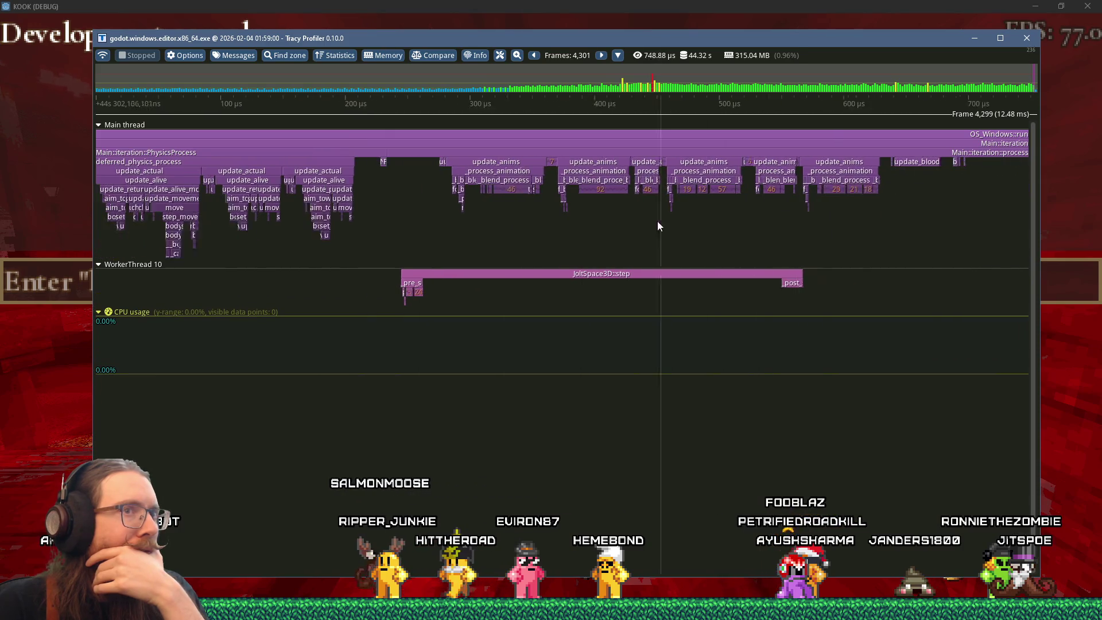
pyautogui.scroll(5, 825, 176)
pyautogui.scroll(3, 675, 185)
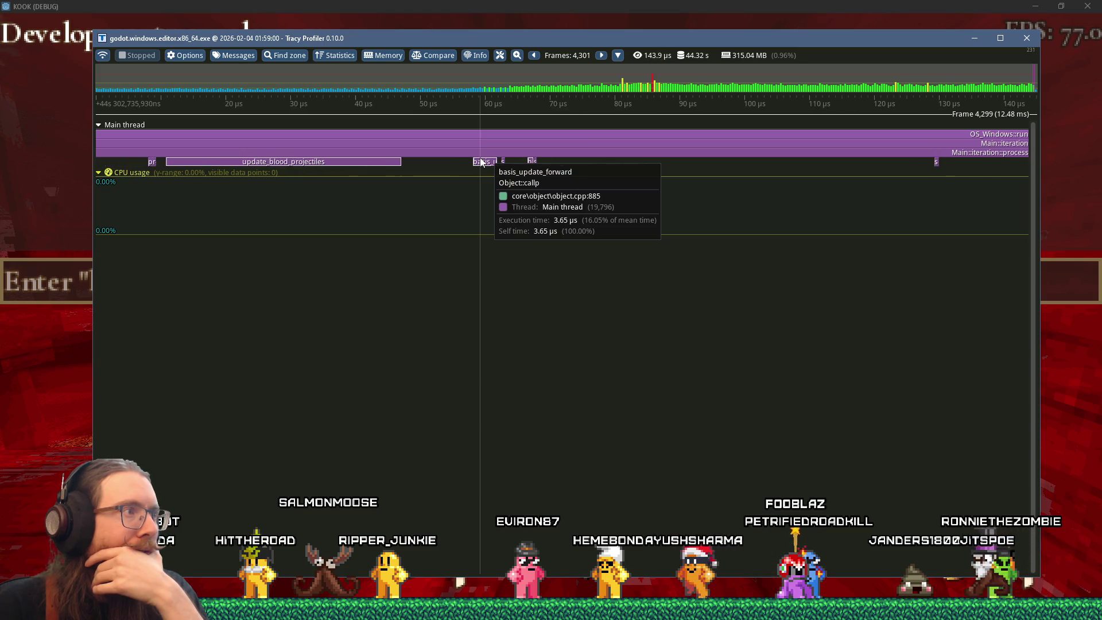
pyautogui.scroll(-7, 482, 161)
pyautogui.scroll(10, 667, 176)
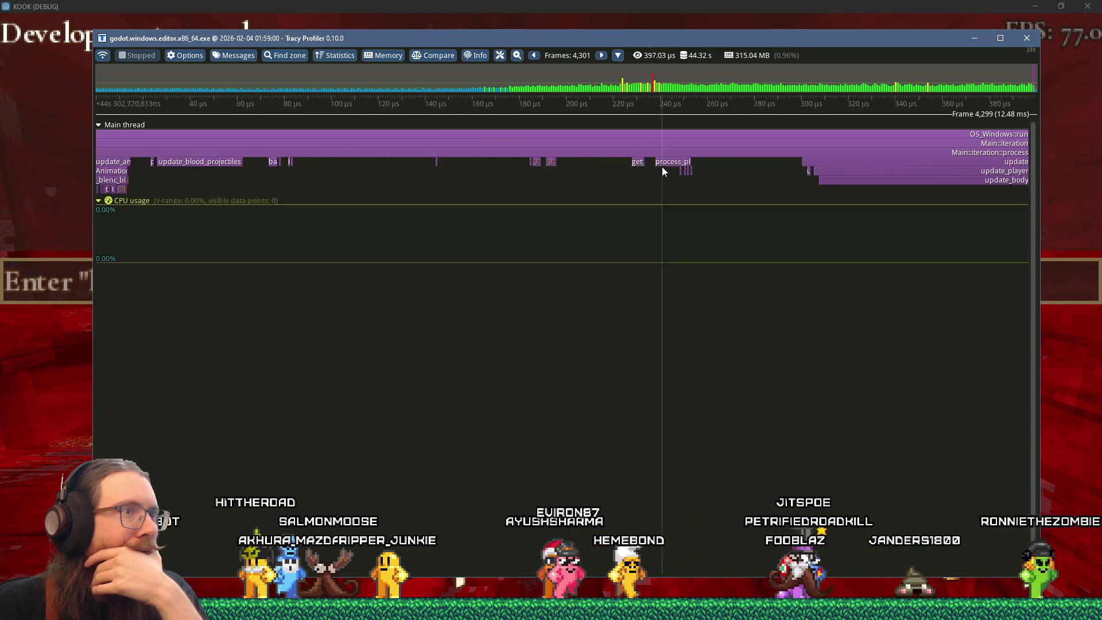
pyautogui.scroll(1, 733, 166)
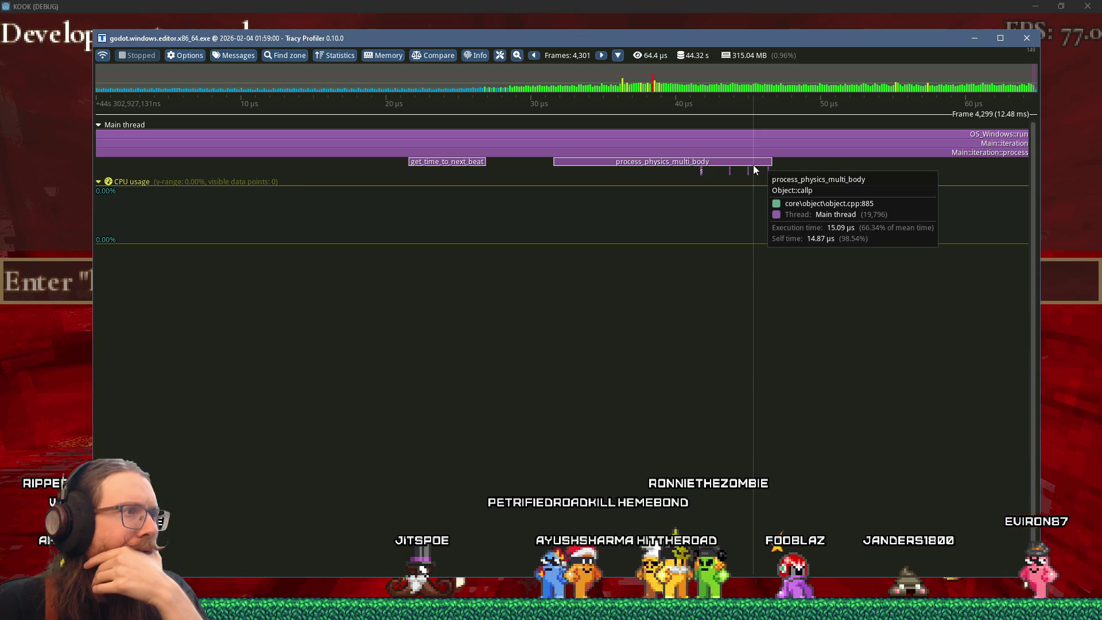
pyautogui.scroll(2, 609, 161)
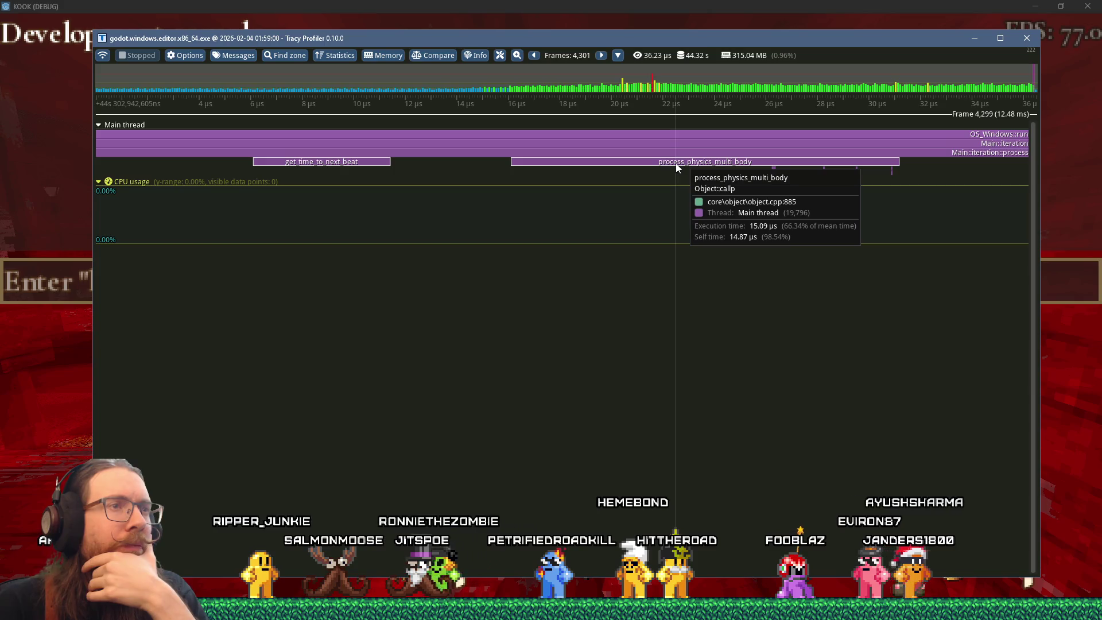
pyautogui.scroll(-6, 676, 167)
pyautogui.scroll(-4, 676, 167)
pyautogui.moveTo(765, 161)
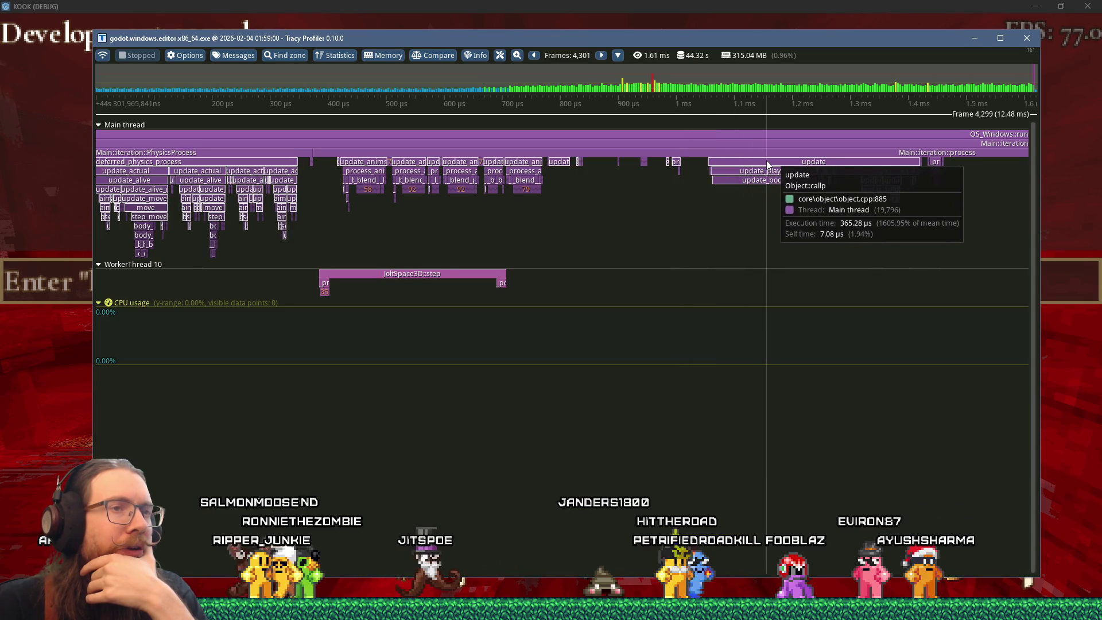
pyautogui.scroll(5, 767, 163)
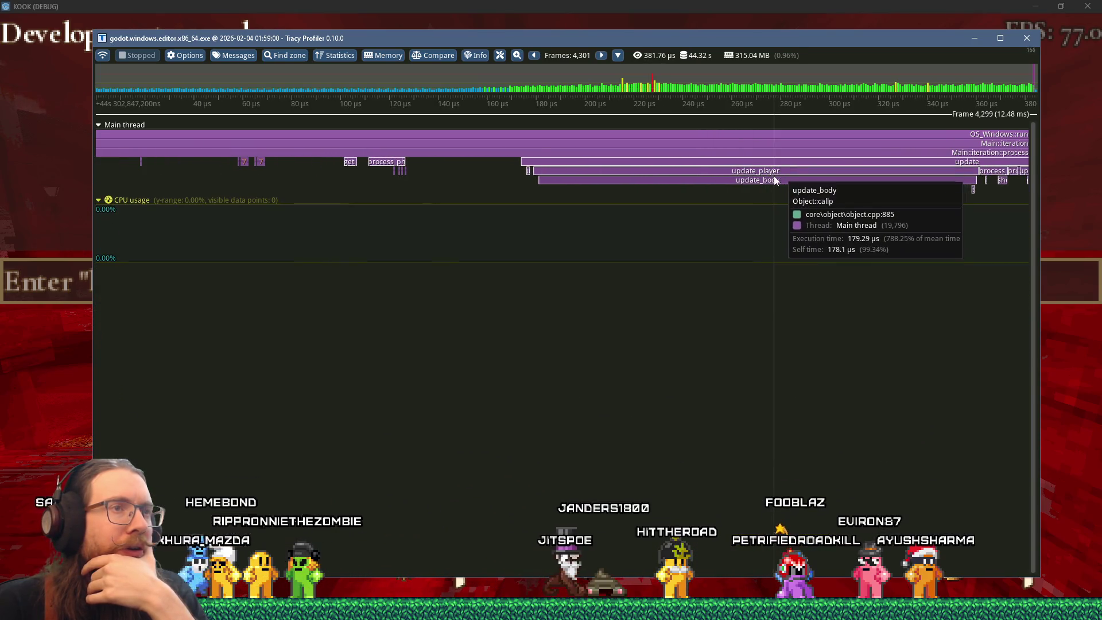
pyautogui.scroll(-7, 780, 172)
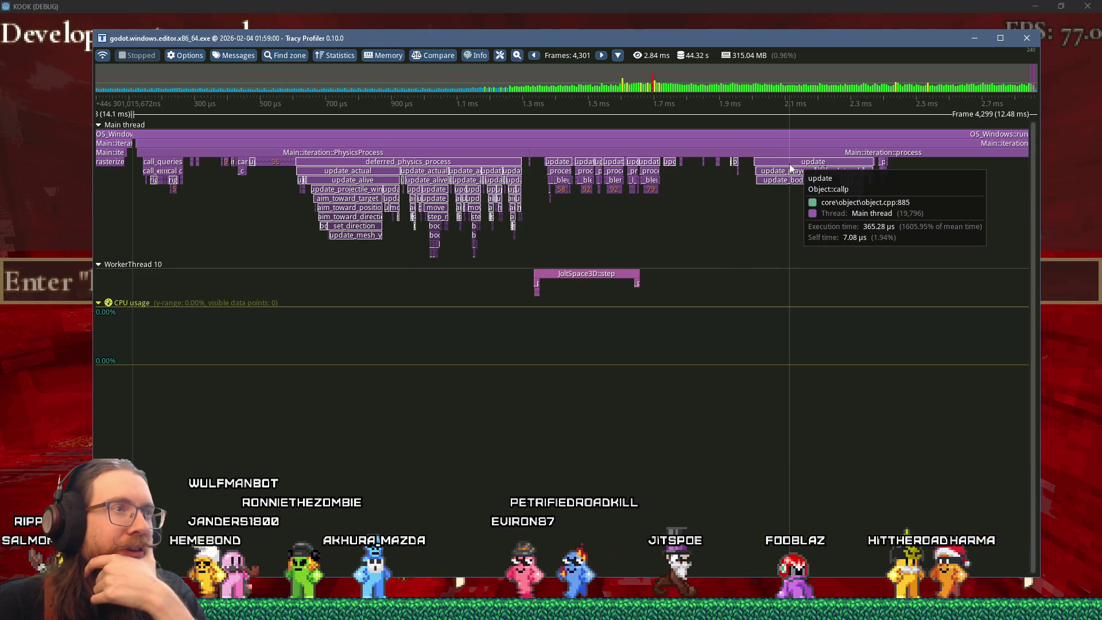
pyautogui.scroll(5, 646, 172)
pyautogui.scroll(1, 646, 174)
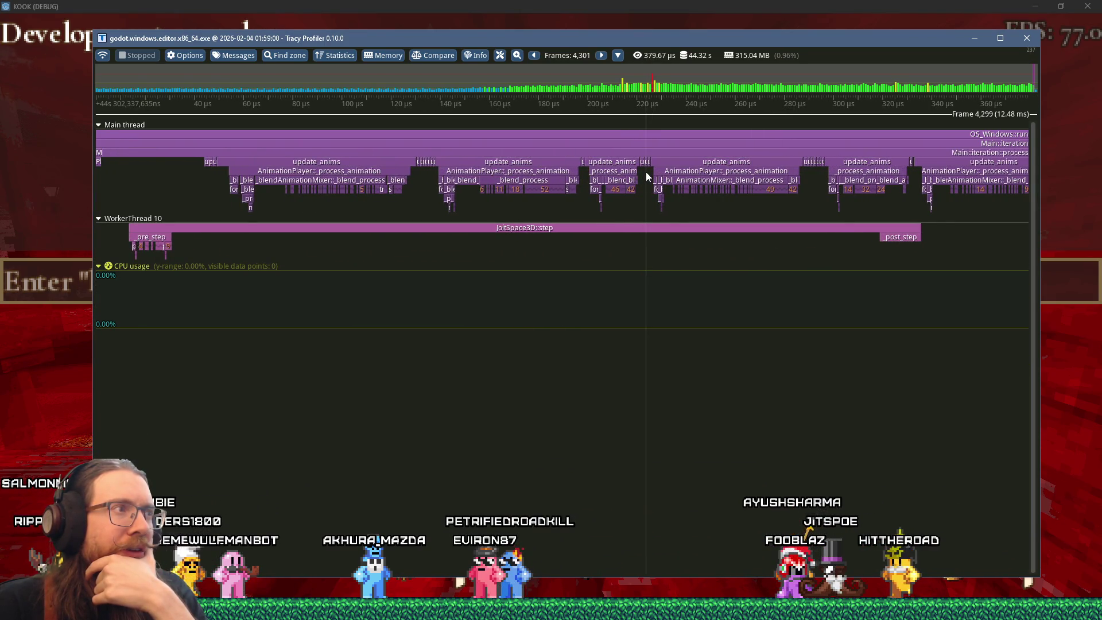
pyautogui.scroll(-5, 646, 171)
pyautogui.scroll(-1, 645, 171)
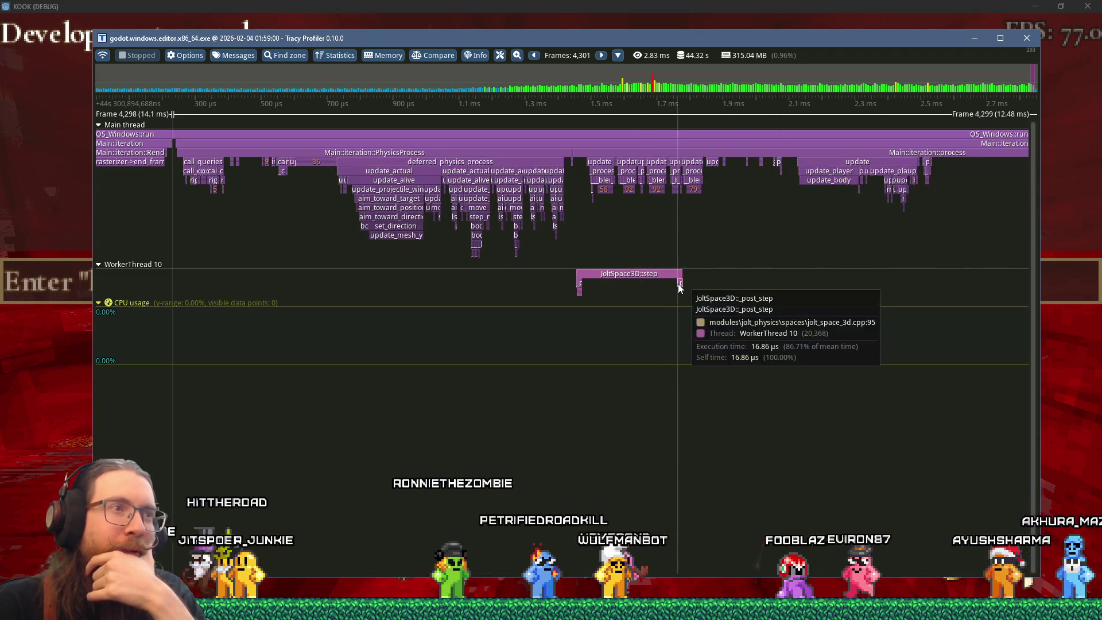
pyautogui.scroll(5, 680, 282)
pyautogui.scroll(-7, 679, 280)
pyautogui.scroll(6, 679, 280)
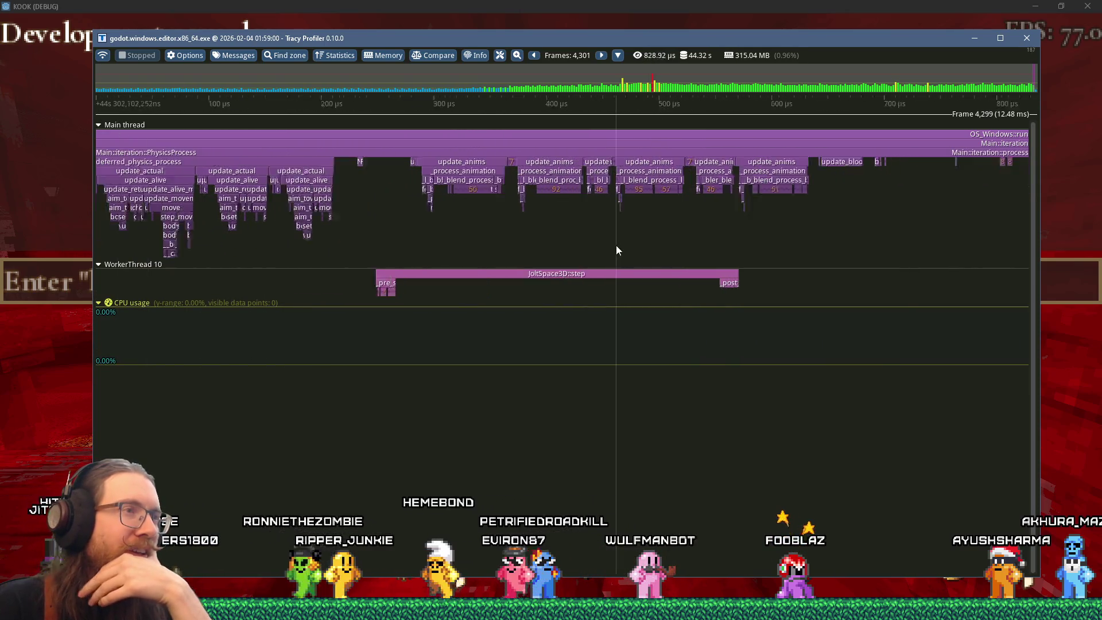
pyautogui.scroll(6, 616, 250)
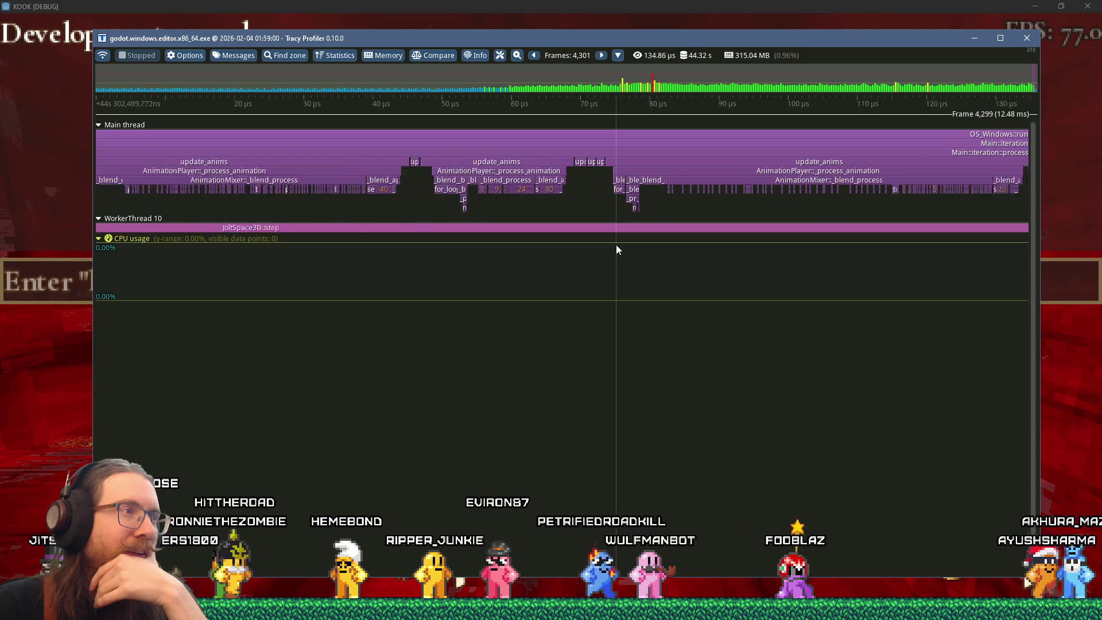
pyautogui.scroll(-5, 615, 244)
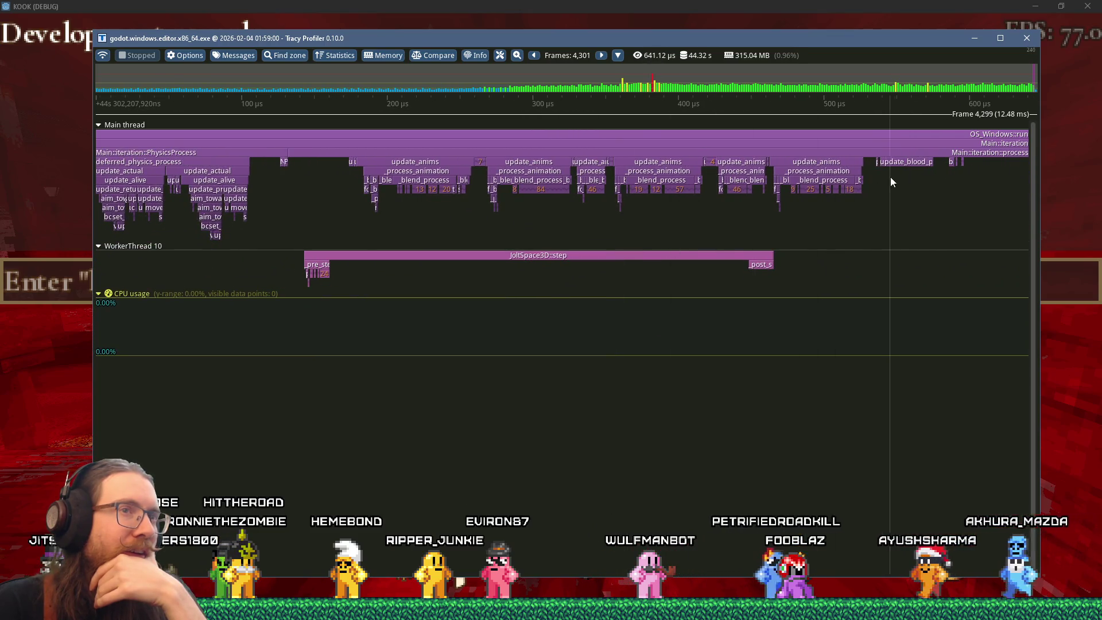
pyautogui.scroll(-1, 755, 195)
pyautogui.scroll(2, 416, 208)
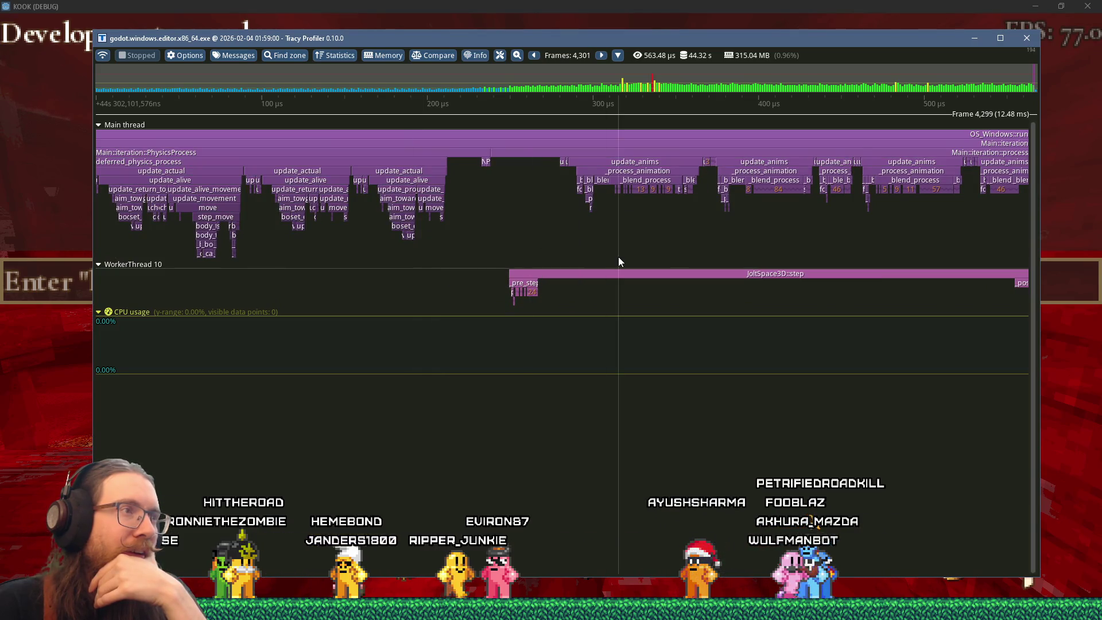
pyautogui.scroll(5, 478, 208)
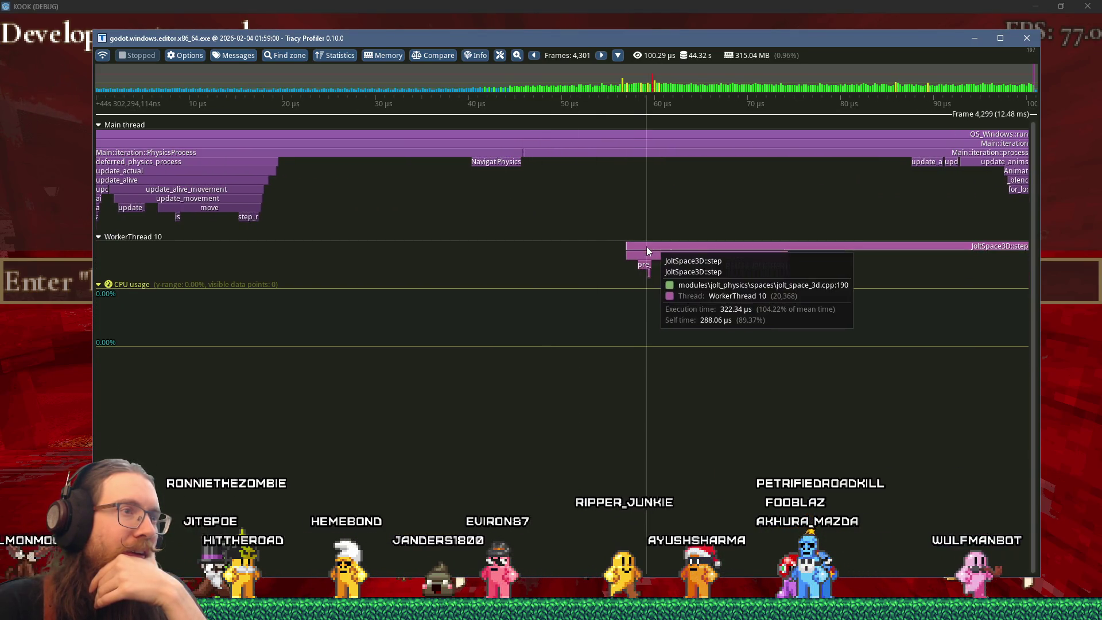
pyautogui.scroll(-6, 646, 246)
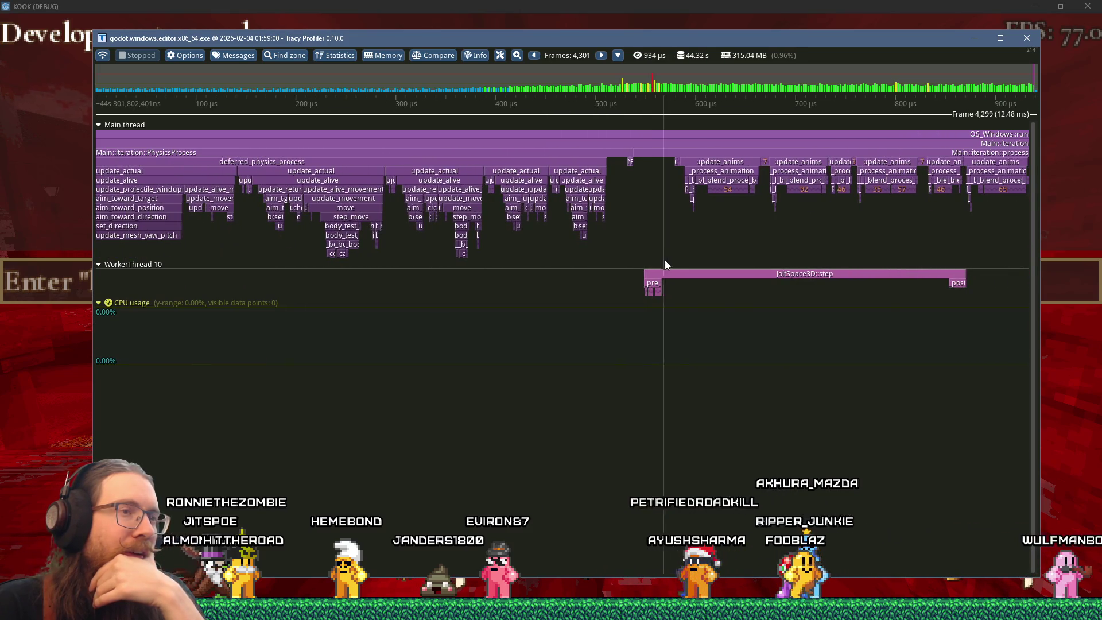
pyautogui.moveTo(684, 277)
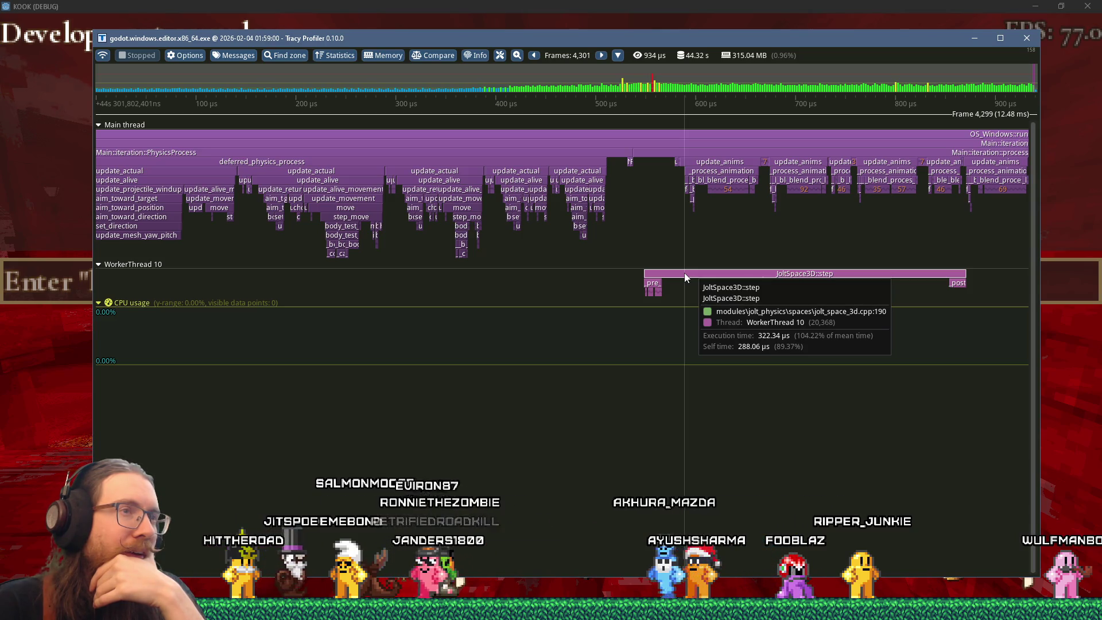
pyautogui.scroll(3, 685, 276)
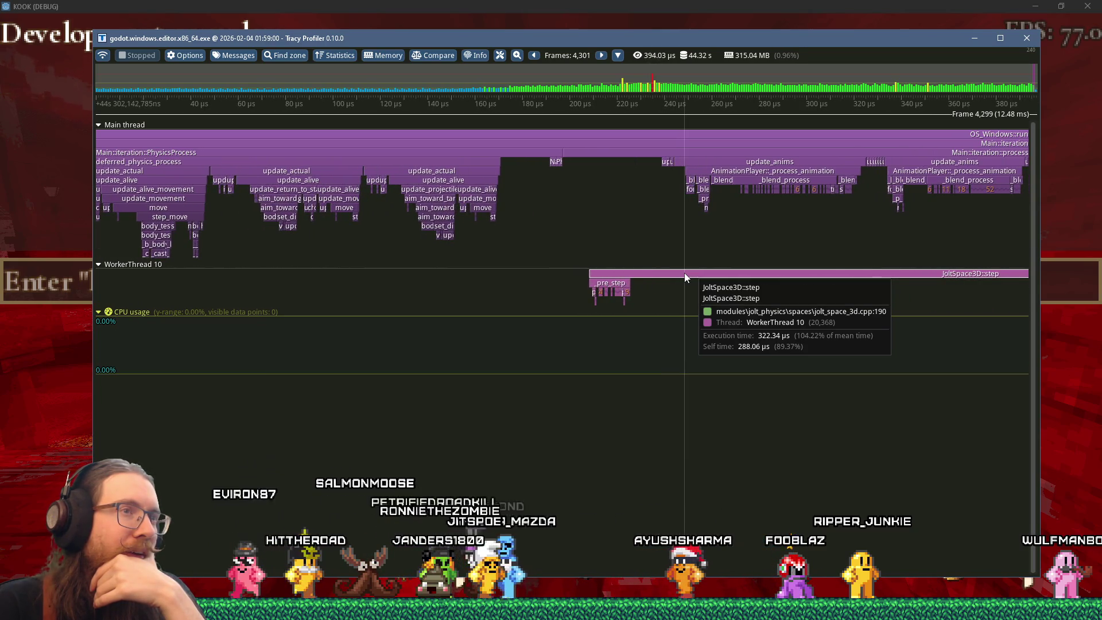
pyautogui.scroll(-4, 684, 277)
pyautogui.scroll(1, 698, 278)
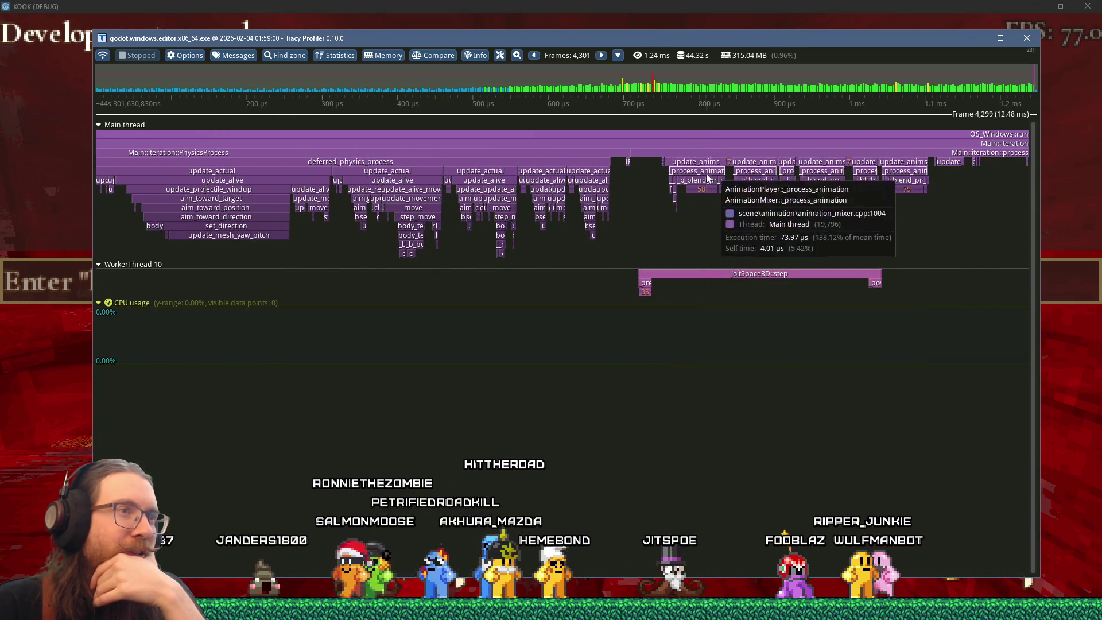
pyautogui.scroll(-3, 775, 283)
pyautogui.scroll(4, 777, 284)
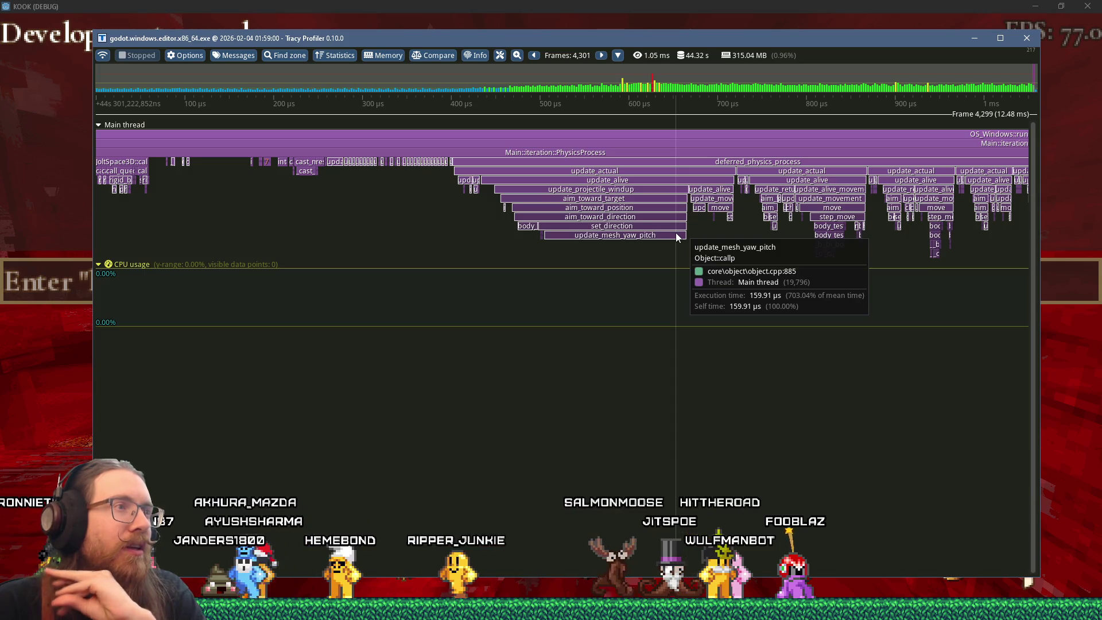
pyautogui.scroll(2, 676, 237)
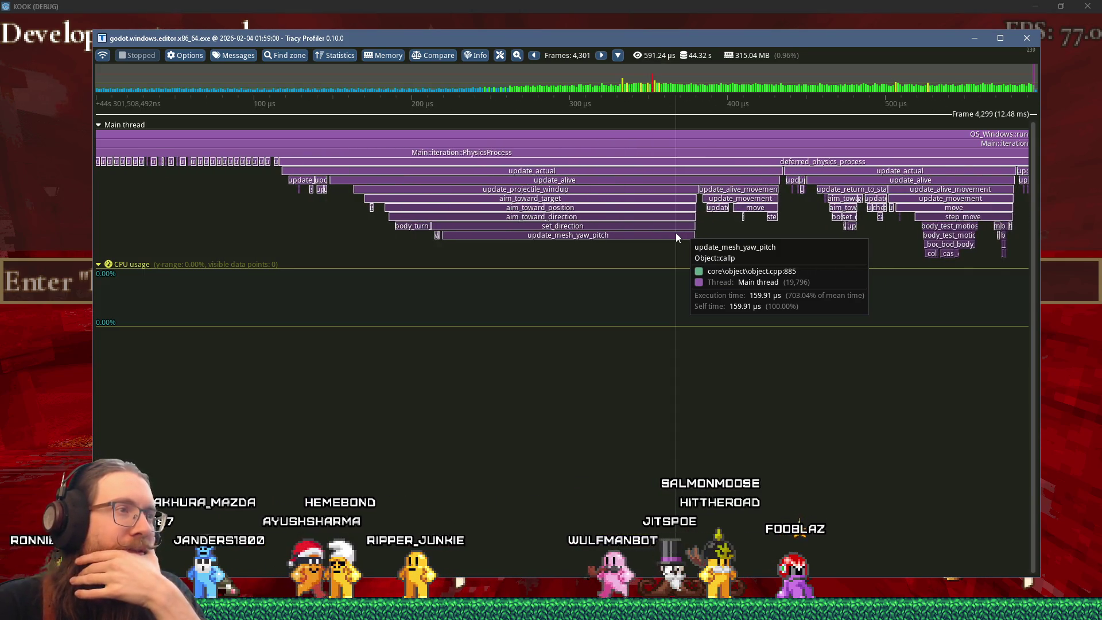
pyautogui.scroll(-3, 675, 236)
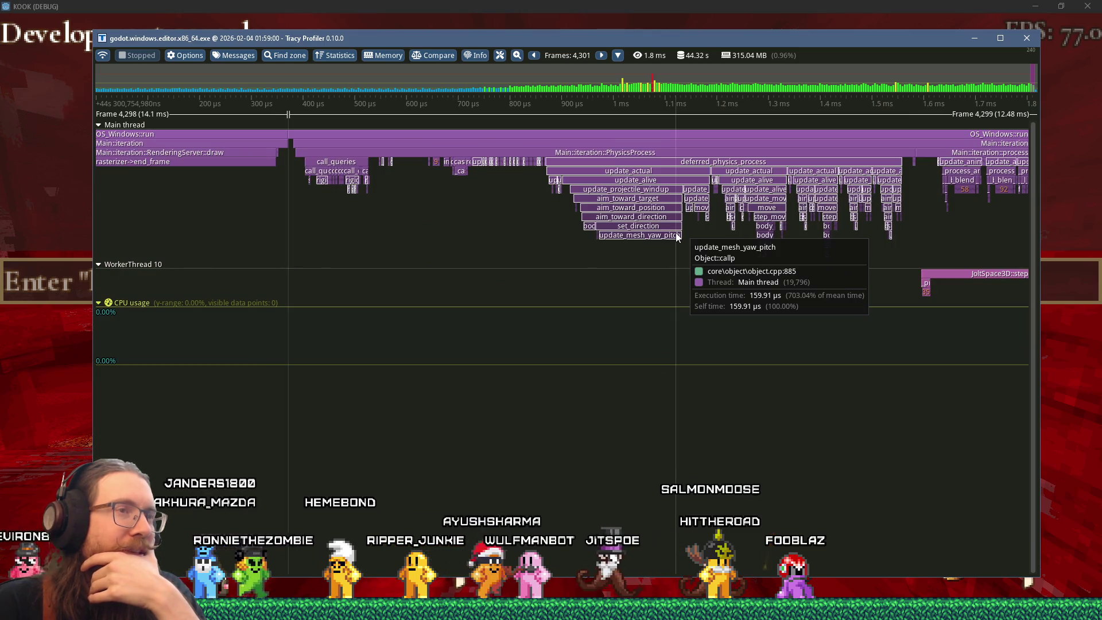
pyautogui.click(1026, 37)
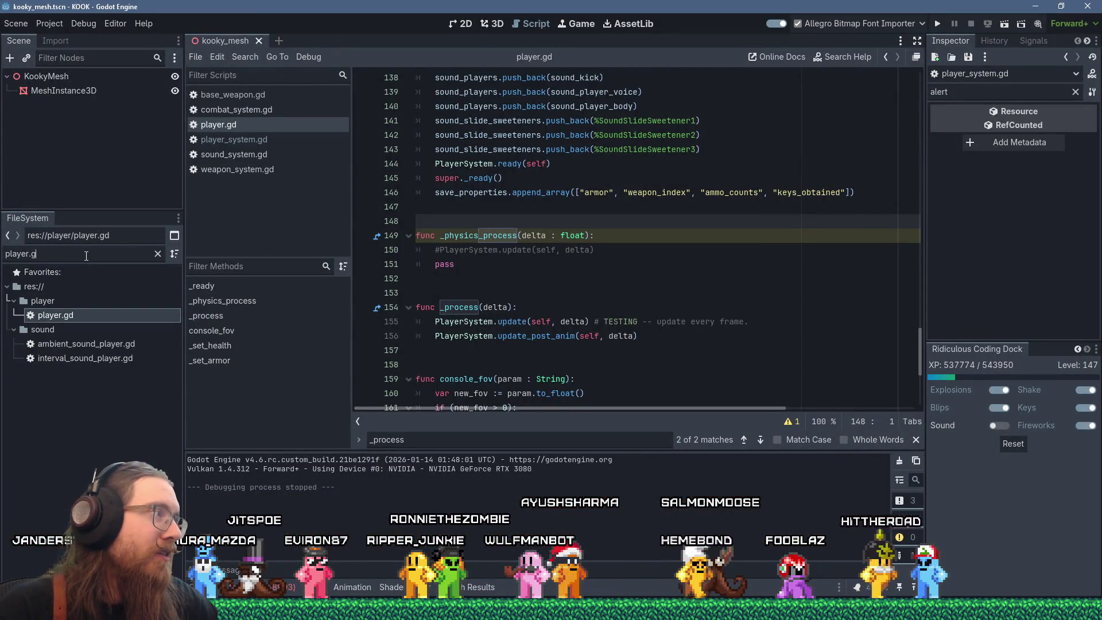
# Filter the FileSystem with 'enemy.tsc' and open enemy.gd in the script editor.
pyautogui.write('enemy.tsc')
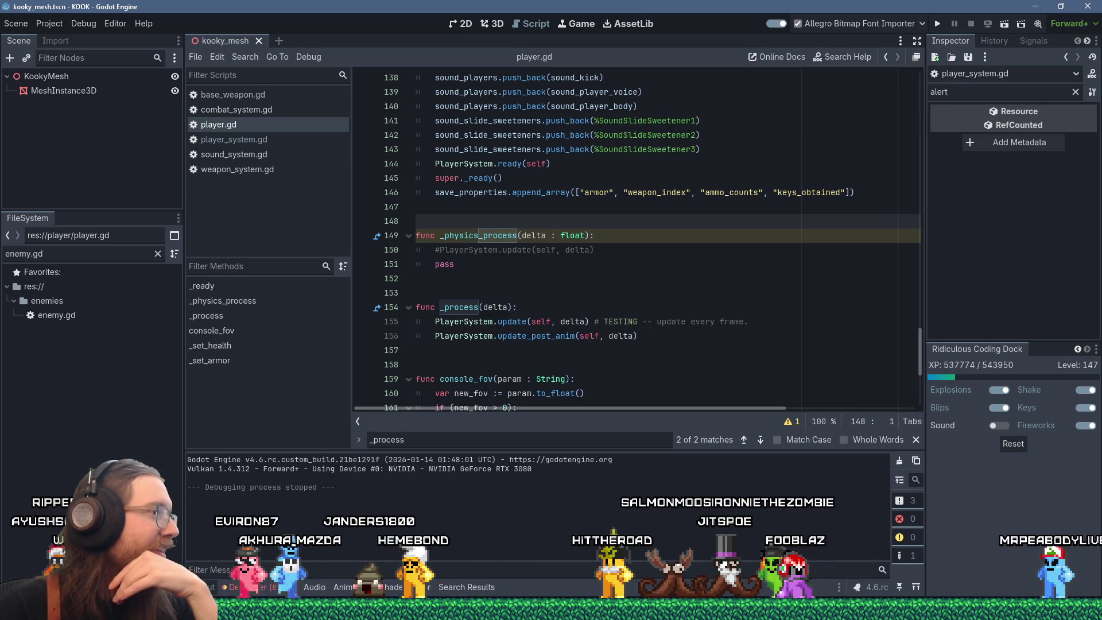
pyautogui.doubleClick(63, 321)
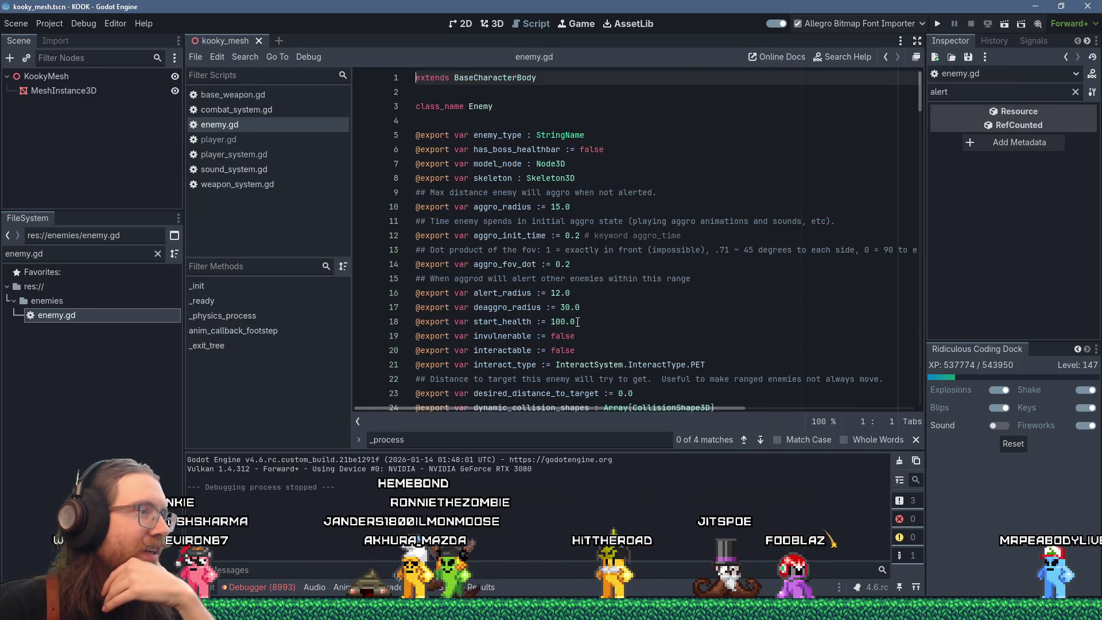
# Scroll through enemy.gd, then show the Debugger's Errors list with its 8993 entries.
pyautogui.scroll(-3, 684, 330)
pyautogui.scroll(-5, 684, 330)
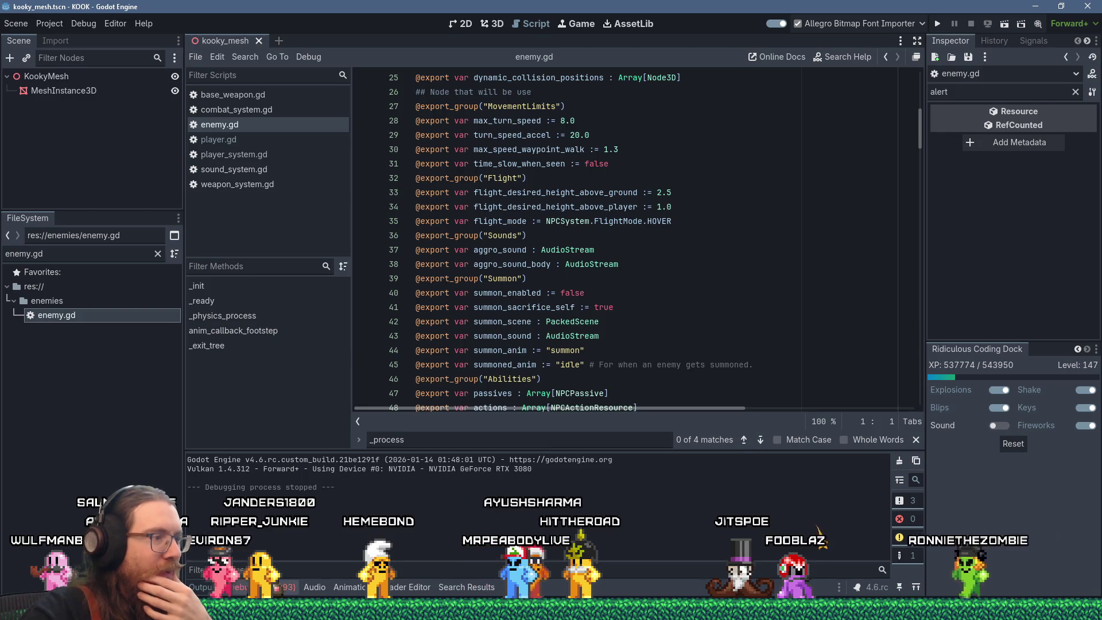
pyautogui.click(261, 587)
pyautogui.click(290, 379)
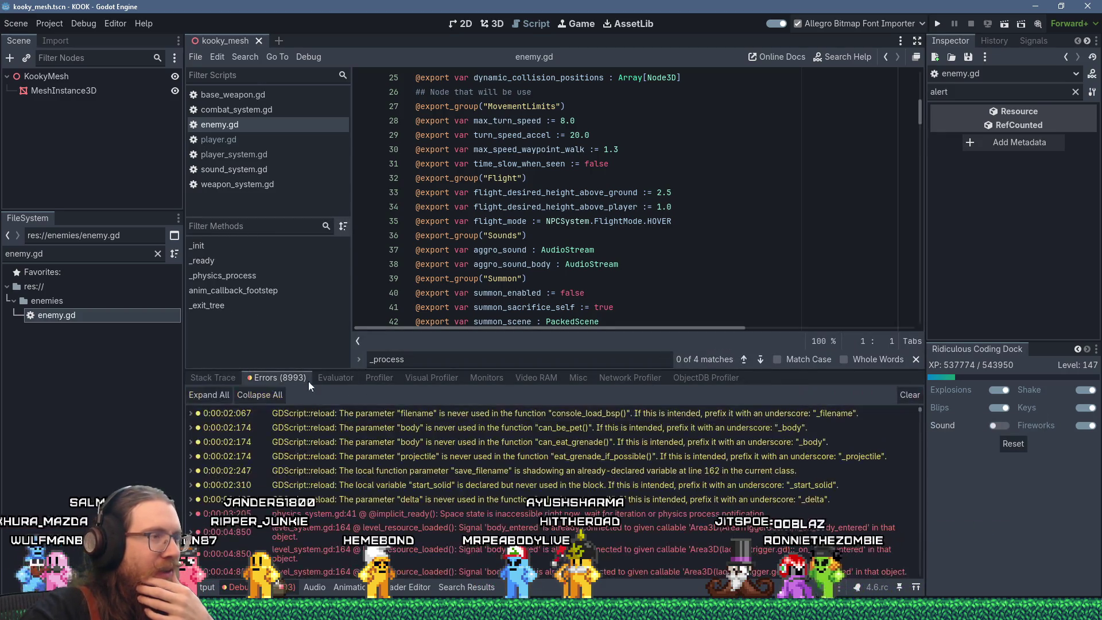
pyautogui.moveTo(919, 409); pyautogui.dragTo(920, 447)
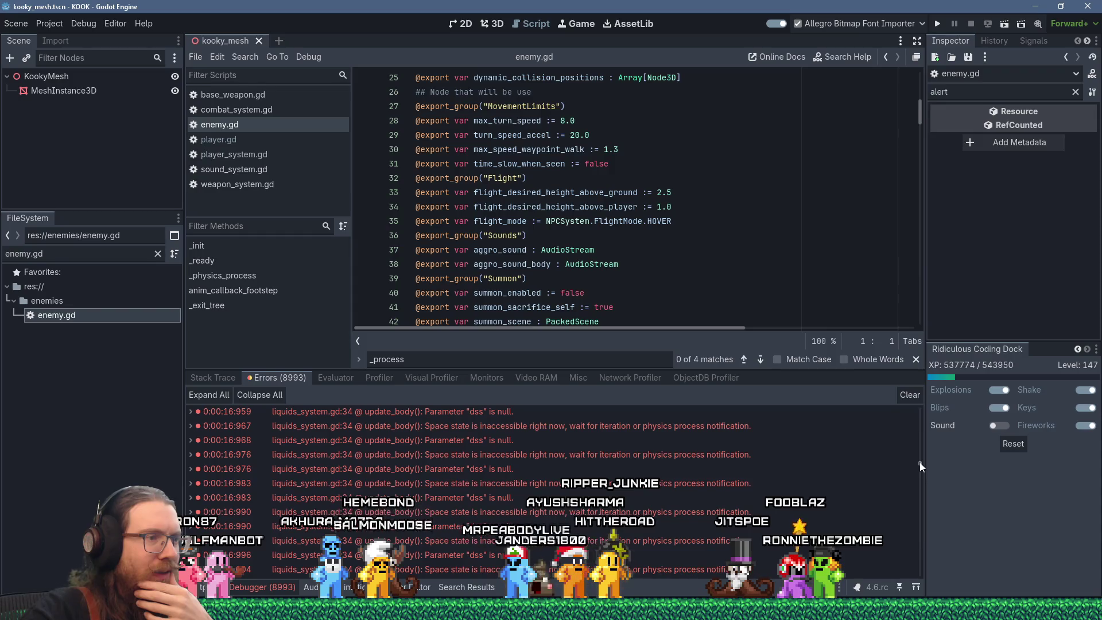
pyautogui.moveTo(919, 462); pyautogui.dragTo(921, 584)
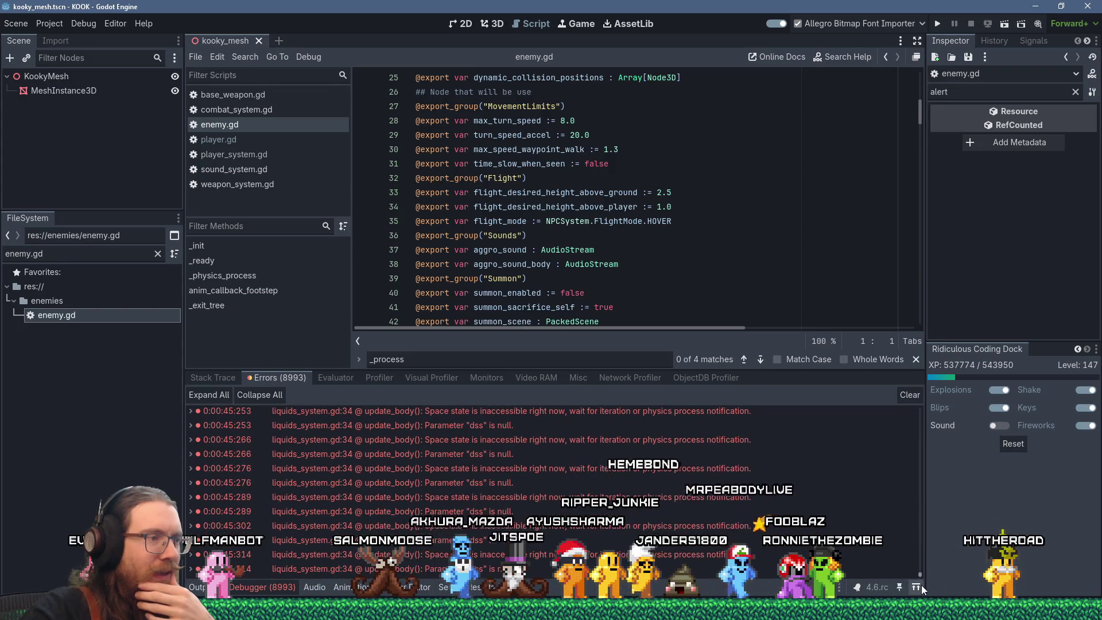
pyautogui.doubleClick(508, 511)
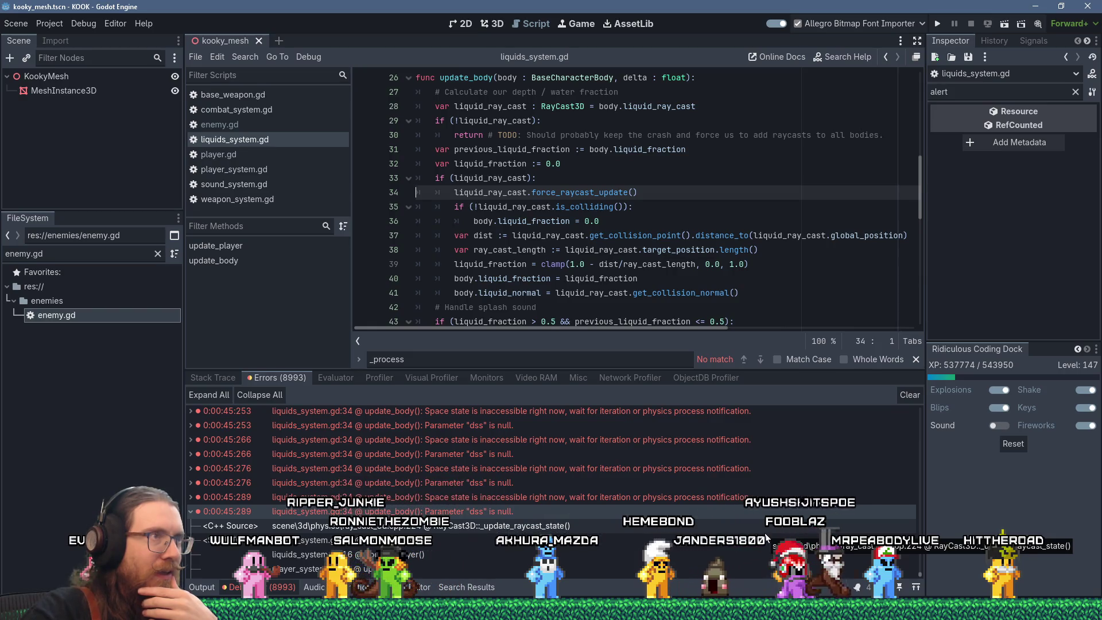
pyautogui.moveTo(591, 501)
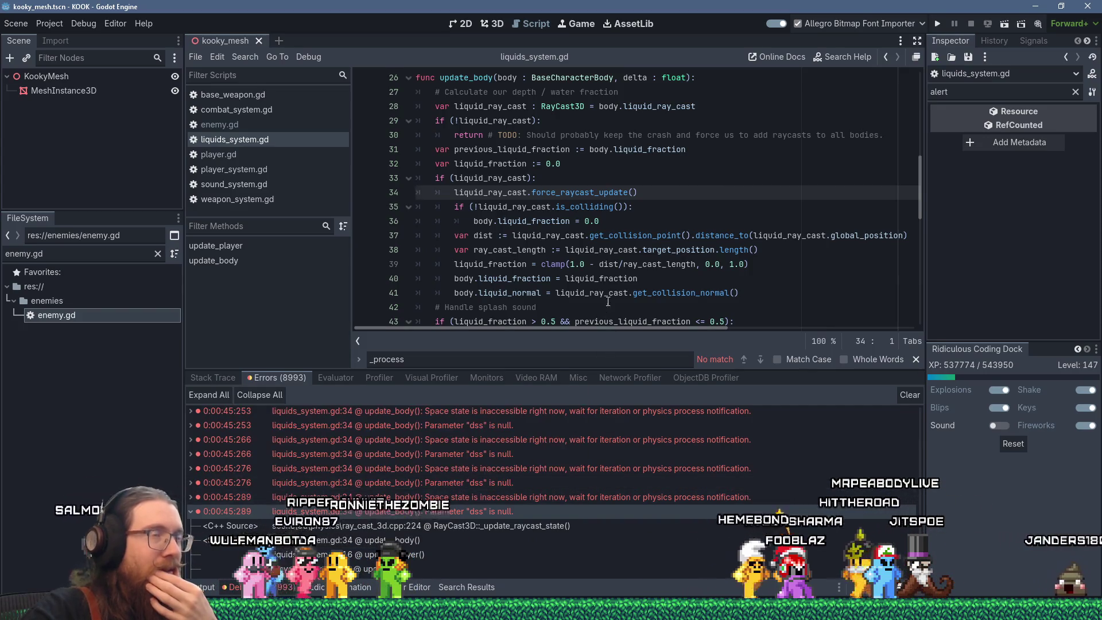
pyautogui.scroll(1, 608, 297)
pyautogui.scroll(1, 608, 297)
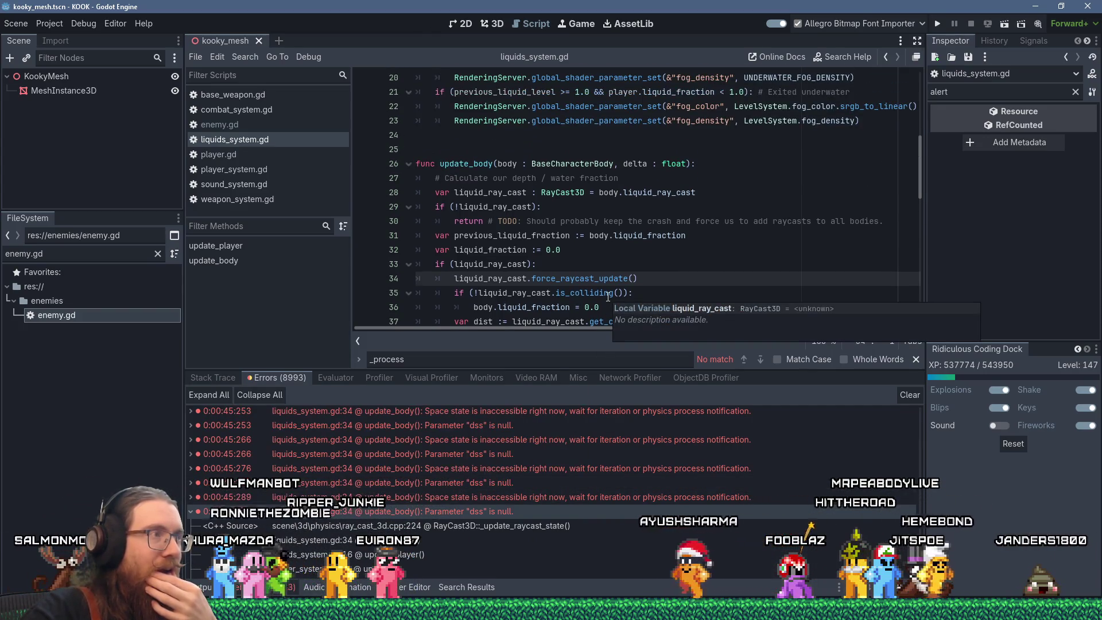
pyautogui.moveTo(659, 478)
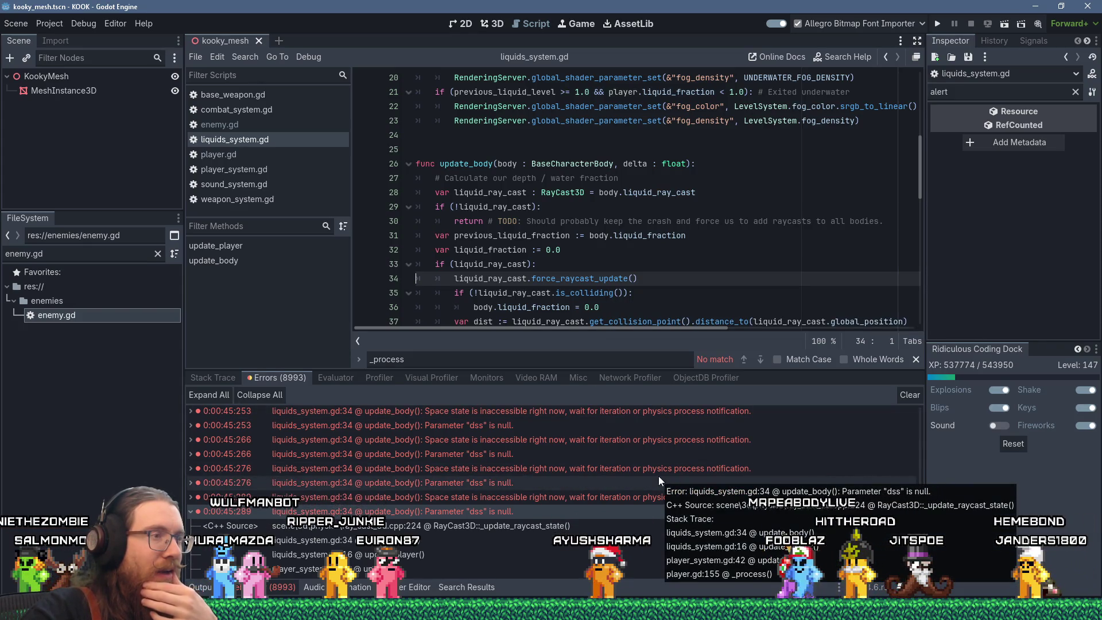
pyautogui.scroll(-2, 658, 478)
pyautogui.scroll(-1, 656, 483)
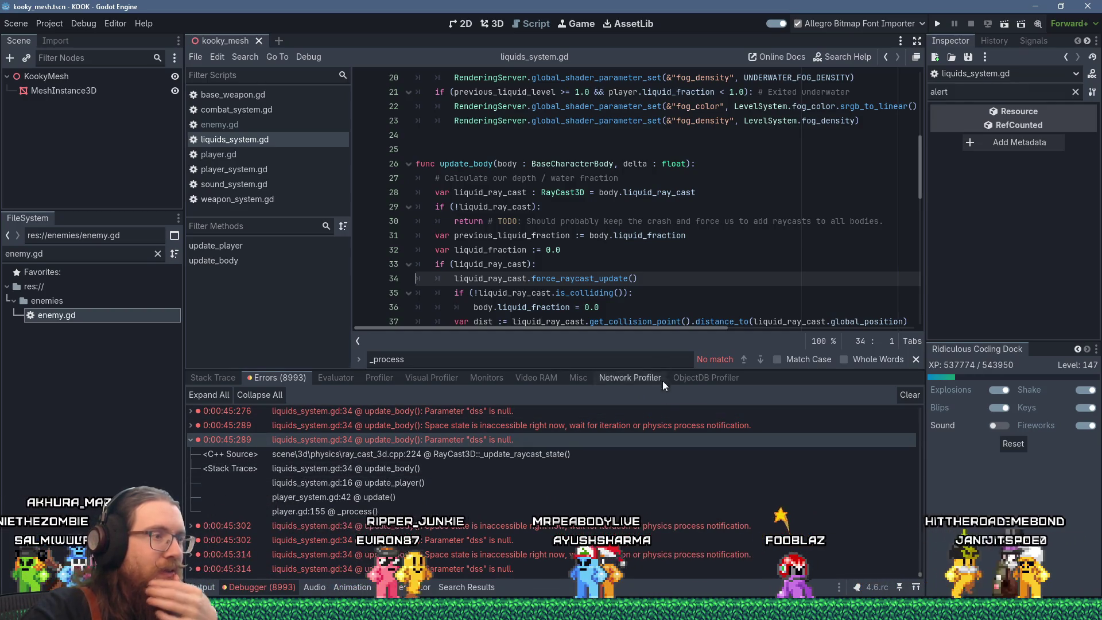
pyautogui.scroll(5, 665, 468)
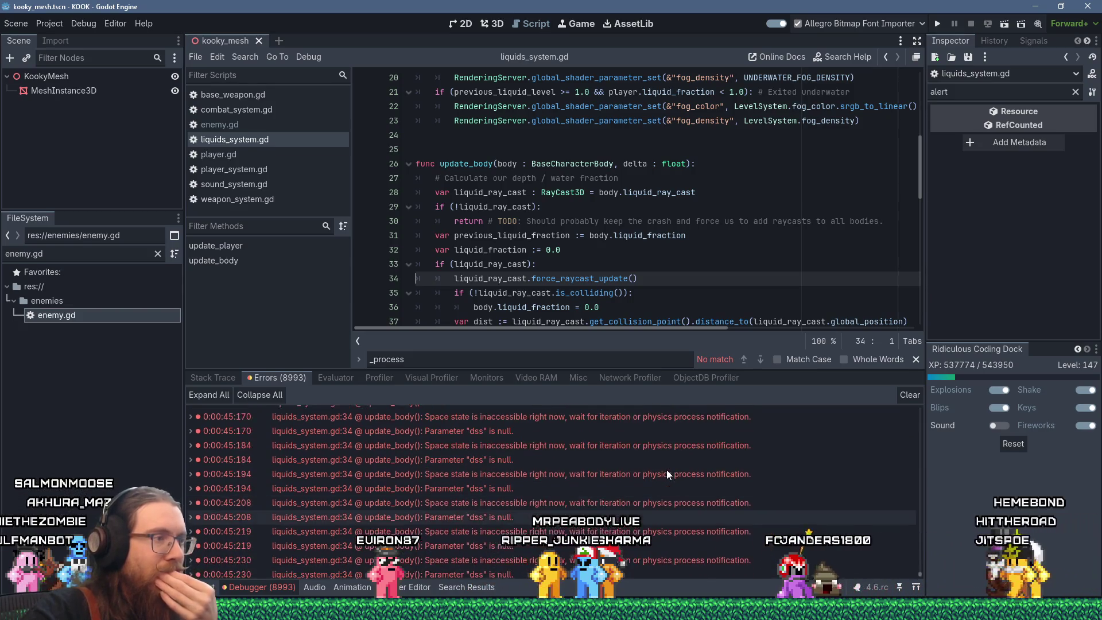
pyautogui.scroll(10, 666, 469)
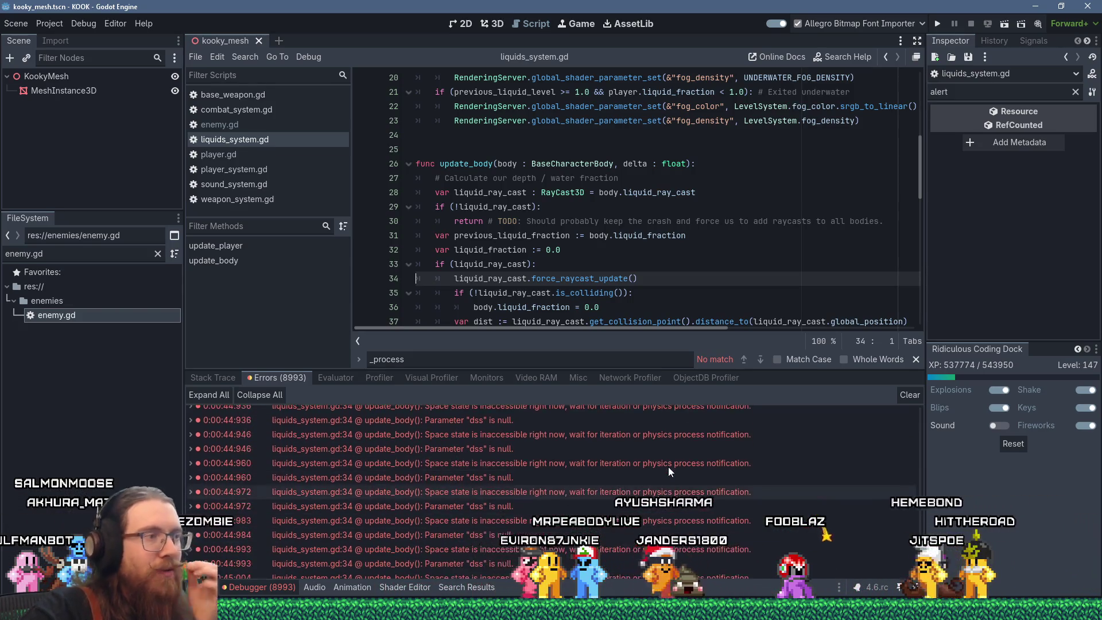
pyautogui.scroll(5, 668, 468)
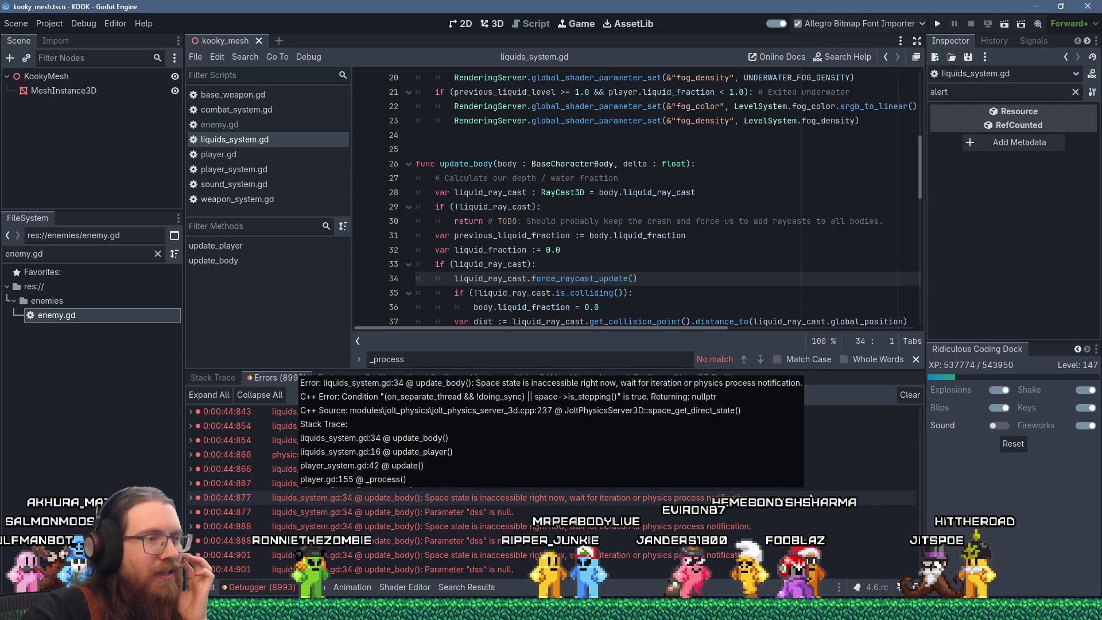
pyautogui.scroll(4, 865, 541)
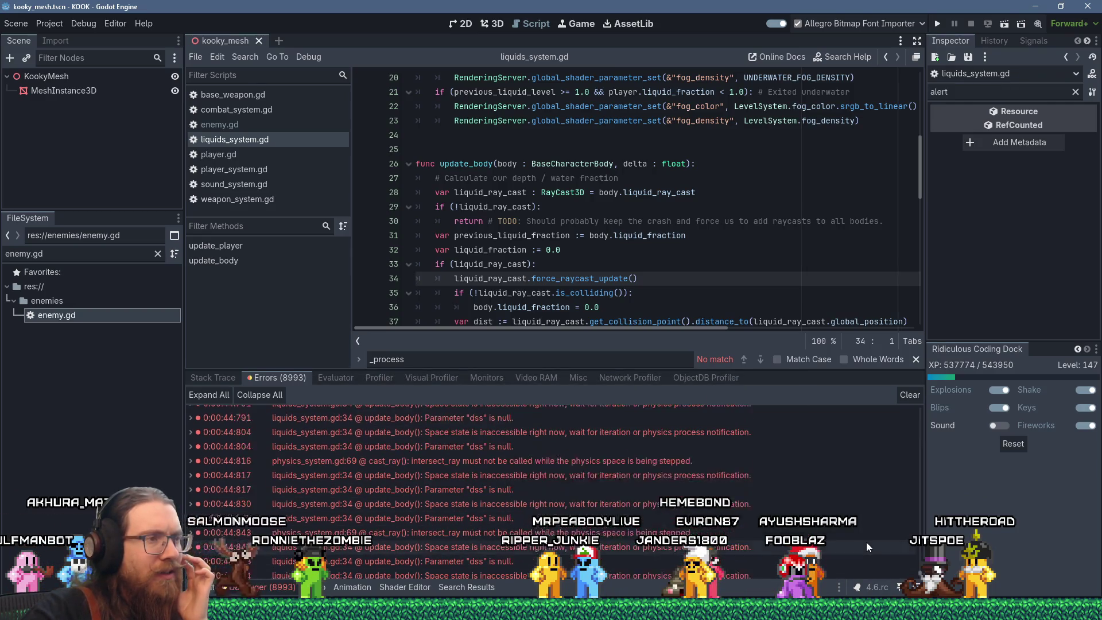
pyautogui.scroll(4, 866, 542)
pyautogui.moveTo(921, 477)
pyautogui.mouseDown()
pyautogui.moveTo(931, 449)
pyautogui.moveTo(923, 397)
pyautogui.mouseUp()
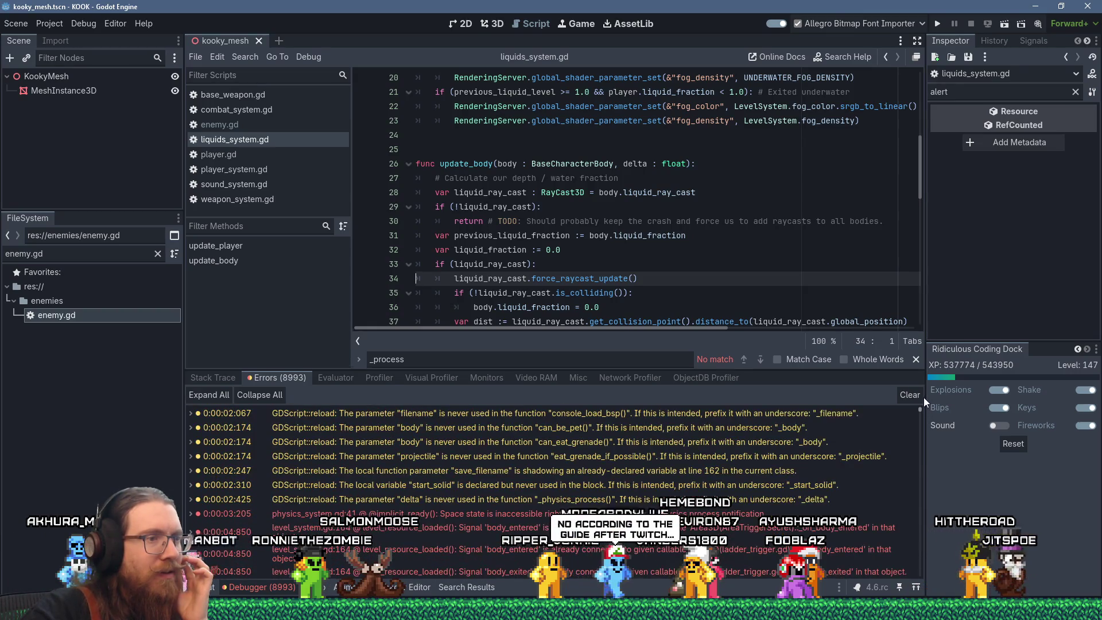
pyautogui.scroll(-3, 825, 470)
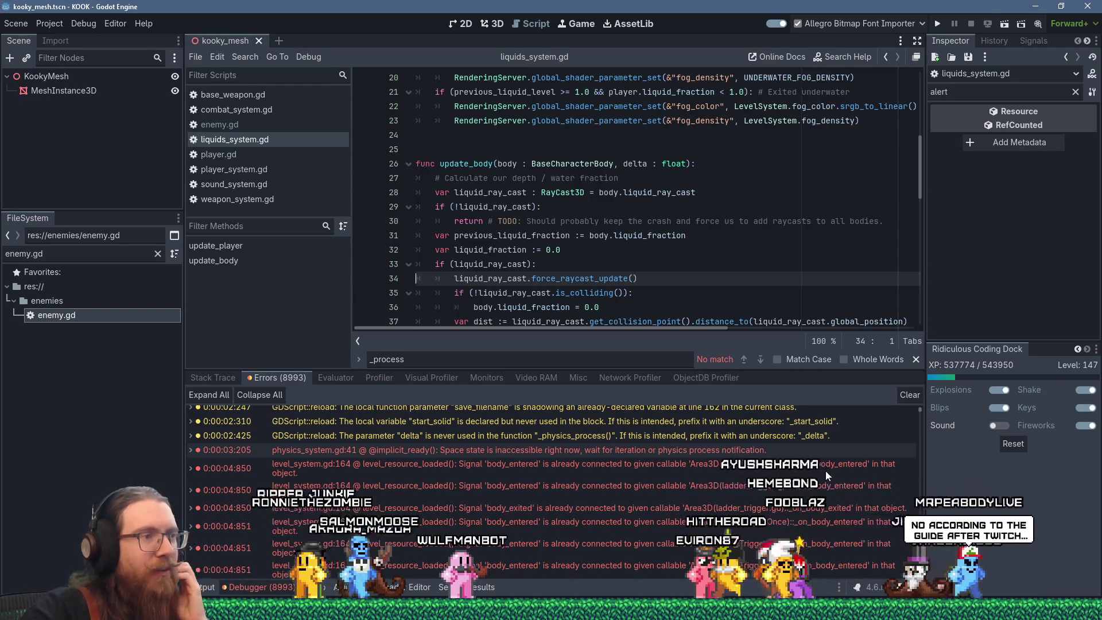
pyautogui.moveTo(825, 453)
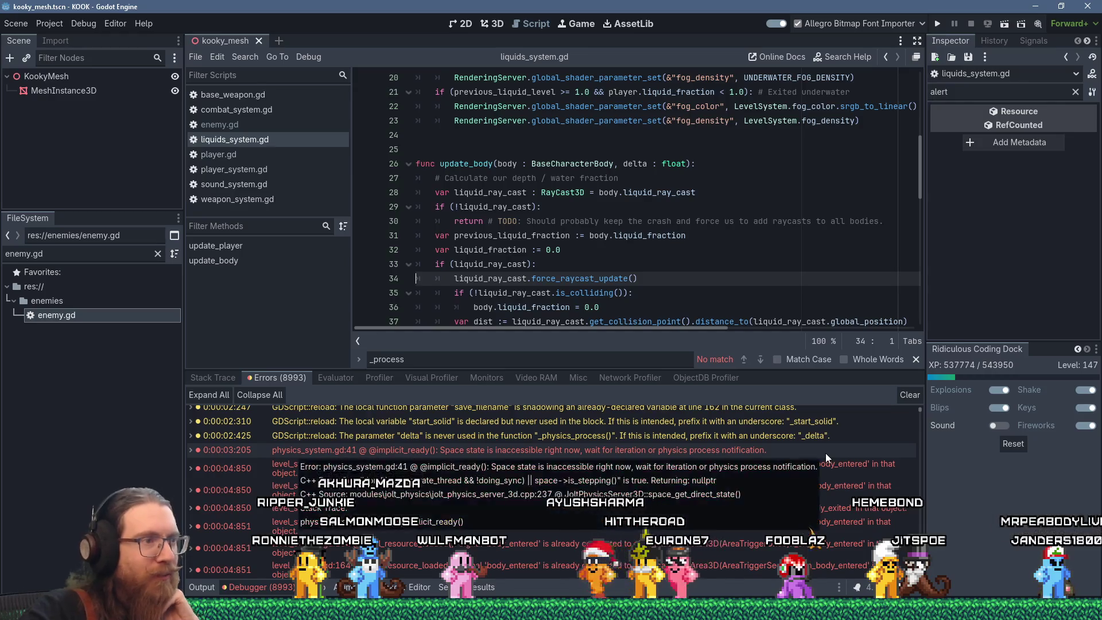
pyautogui.moveTo(806, 501)
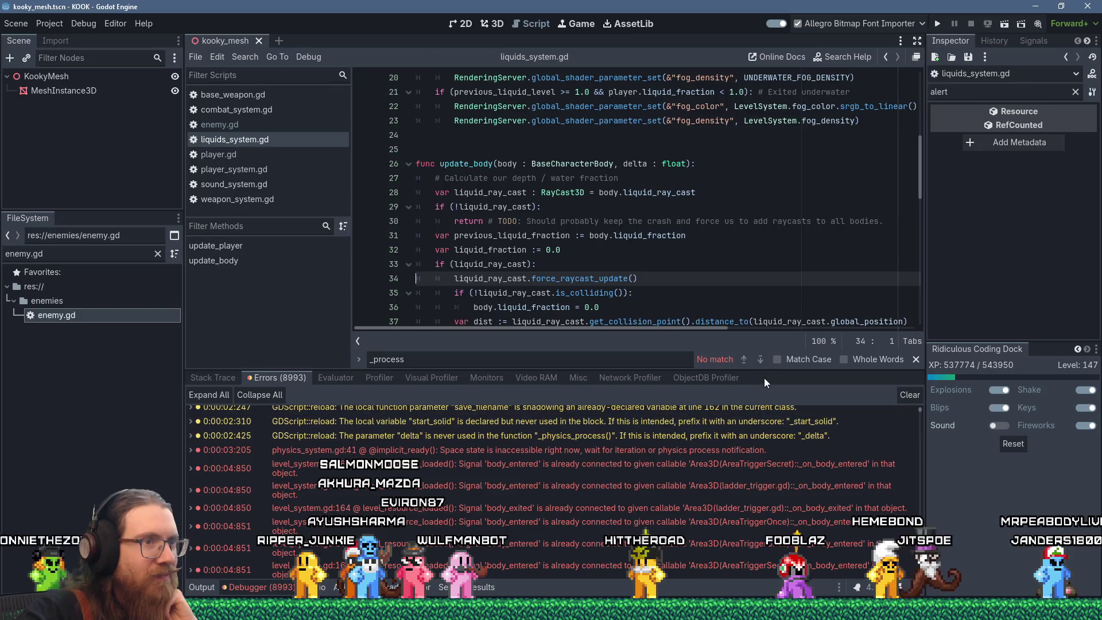
pyautogui.moveTo(770, 370); pyautogui.dragTo(770, 385)
pyautogui.scroll(-3, 720, 500)
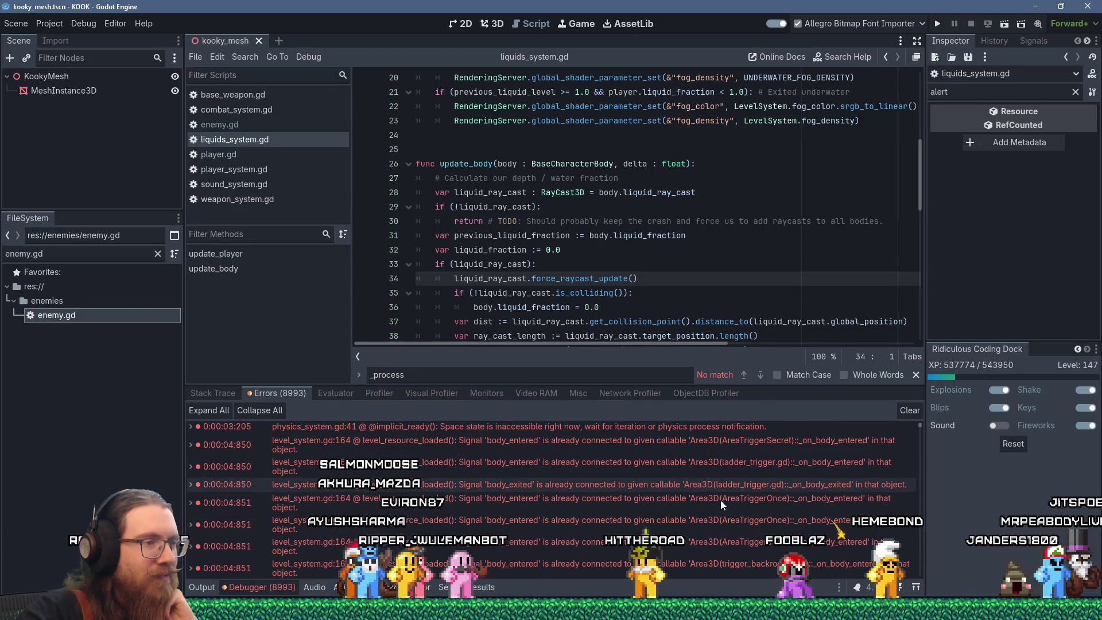
pyautogui.scroll(3, 721, 499)
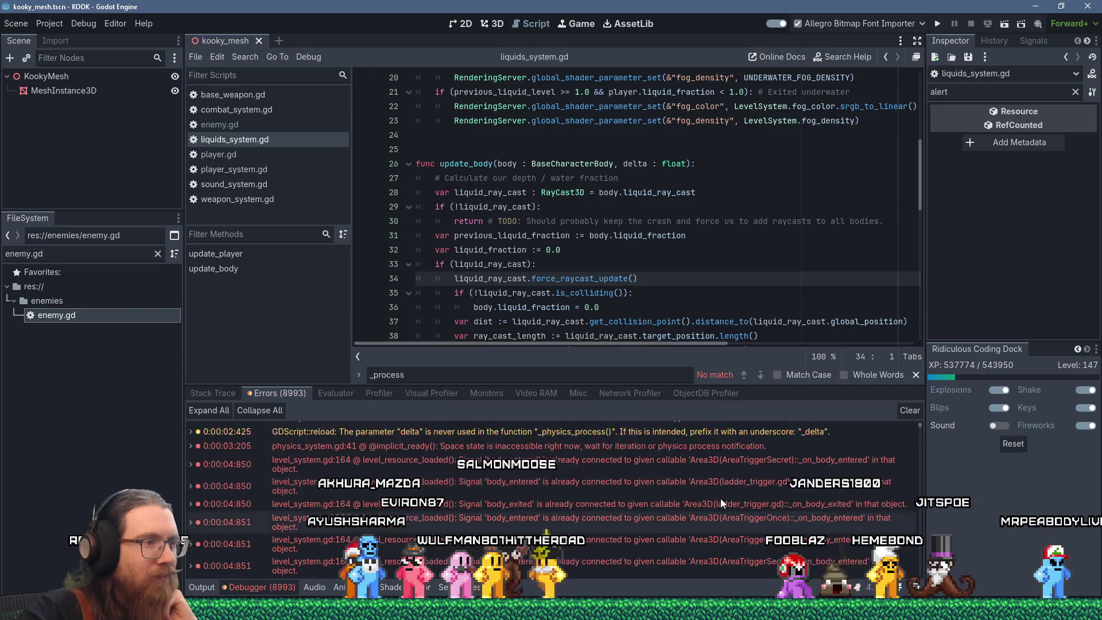
pyautogui.moveTo(720, 498)
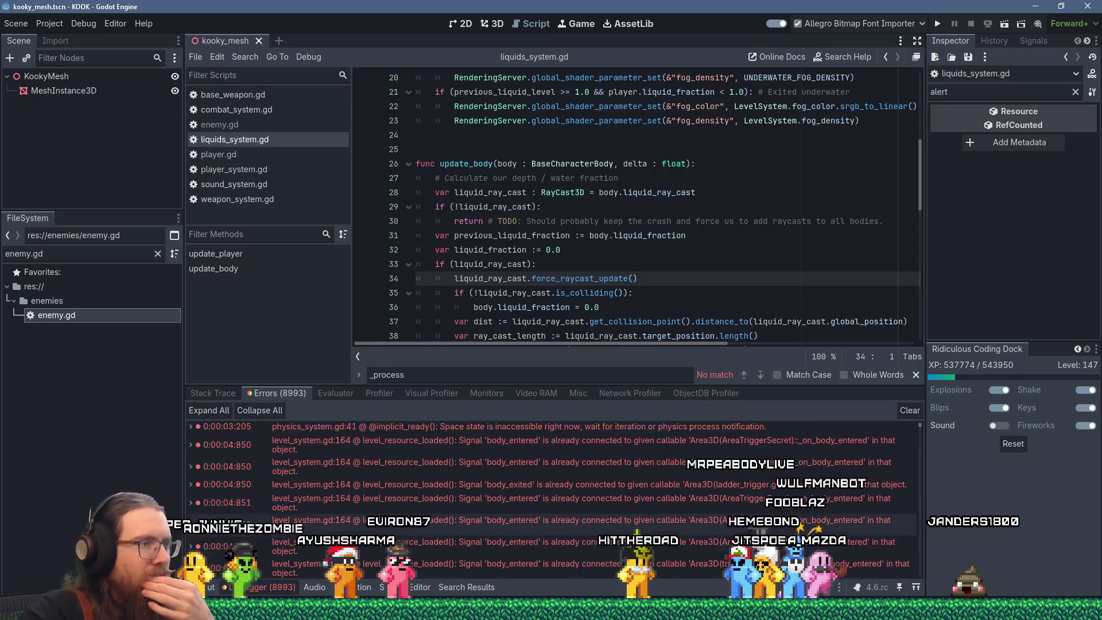
pyautogui.scroll(-5, 880, 556)
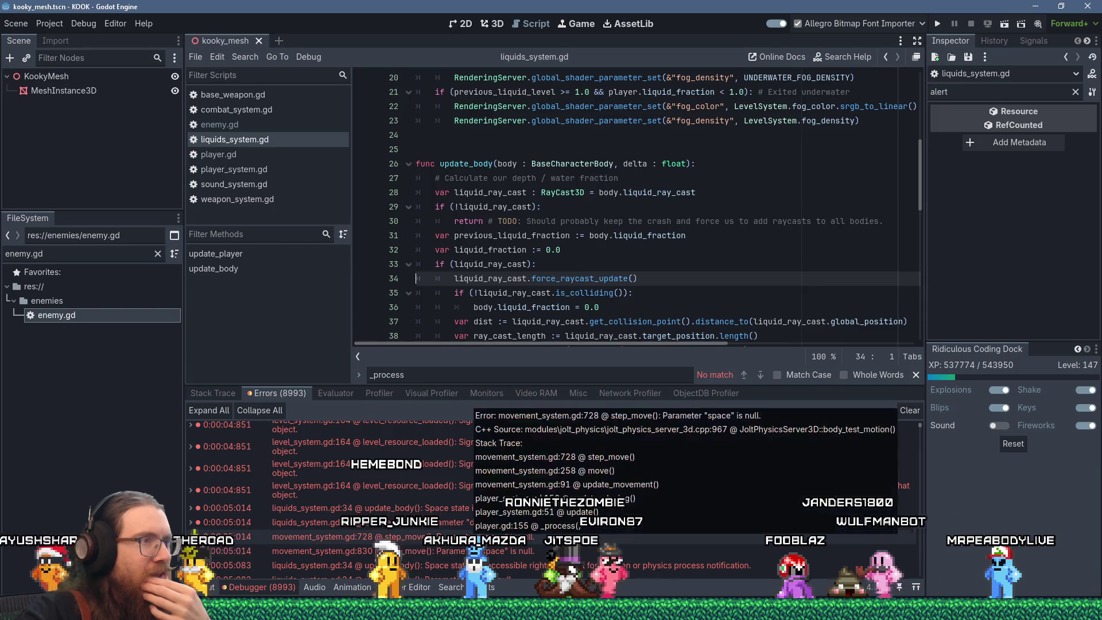
# Jump from the step_move error to movement_system.gd line 728 and read through the surrounding code.
pyautogui.doubleClick(467, 536)
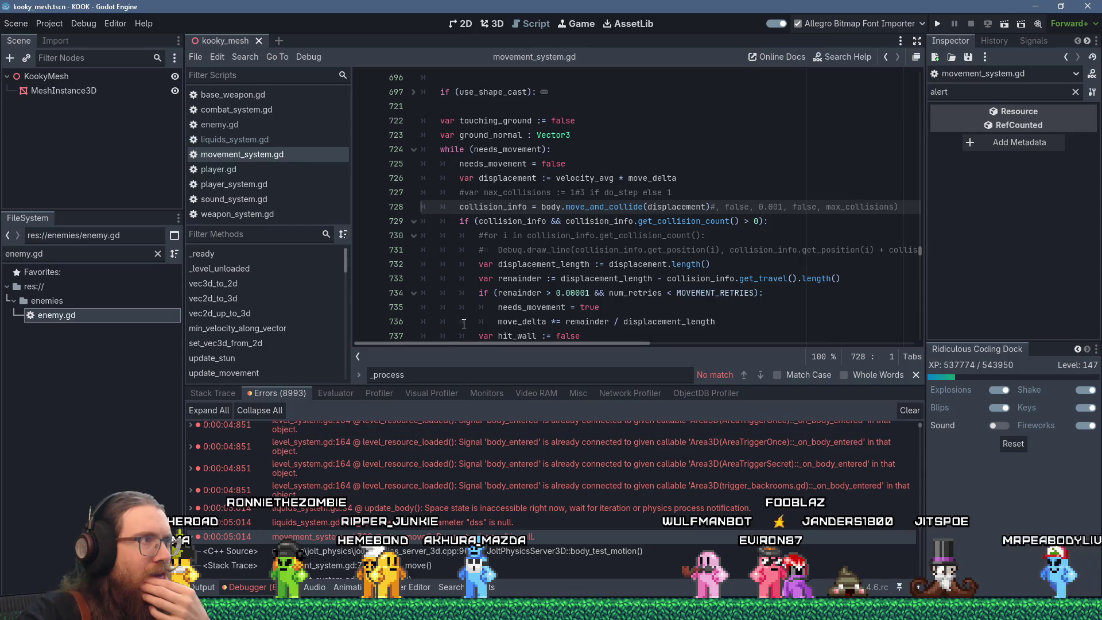
pyautogui.scroll(-1, 532, 542)
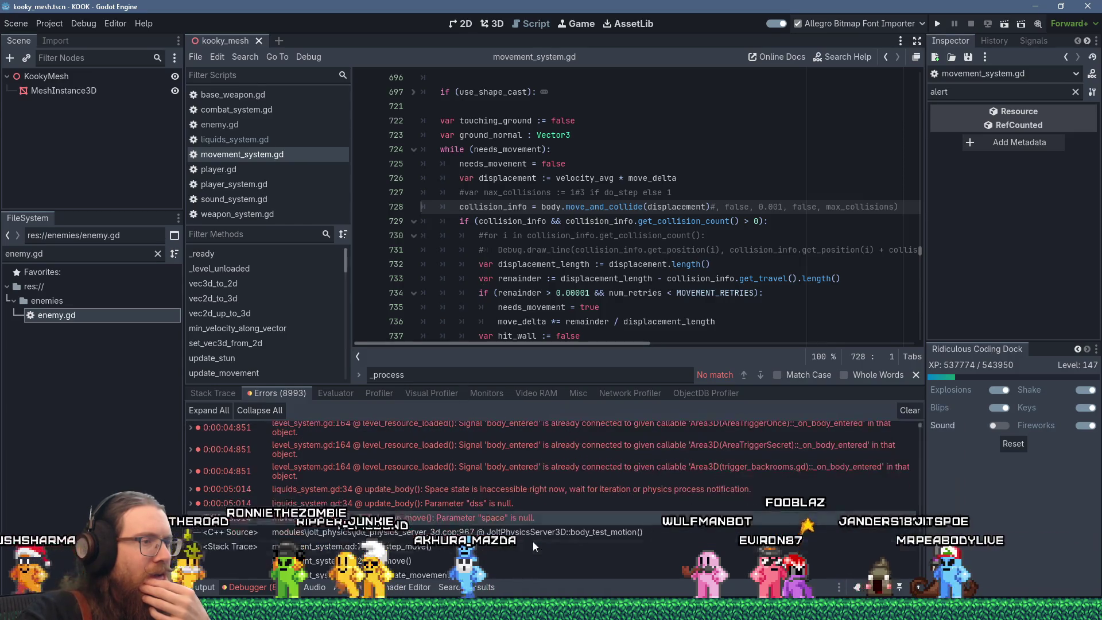
pyautogui.scroll(-2, 532, 543)
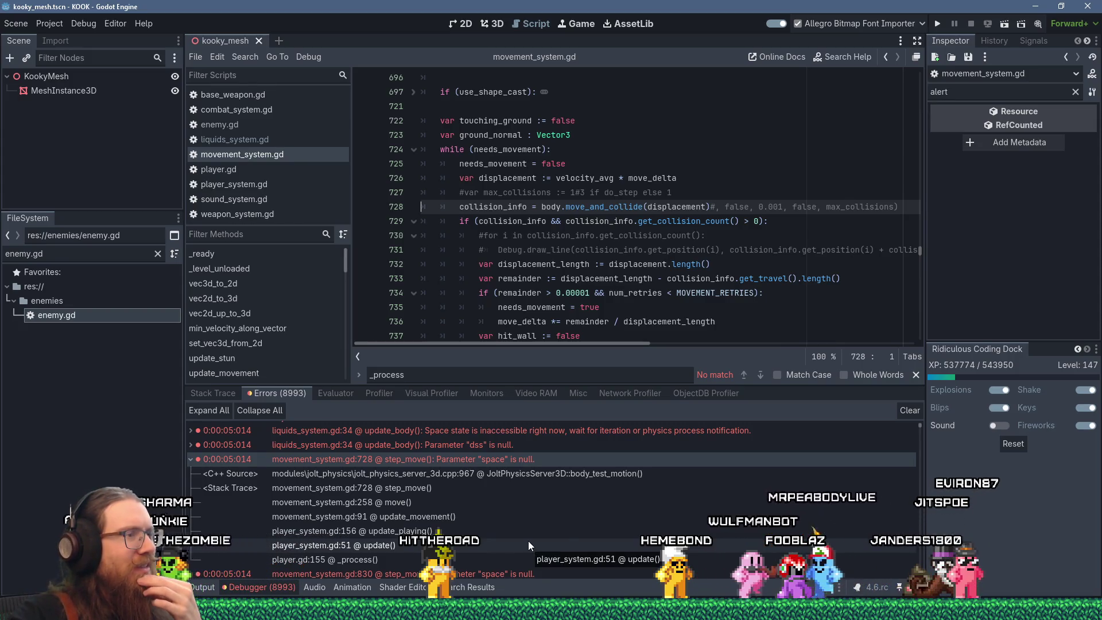
pyautogui.scroll(-5, 528, 540)
pyautogui.scroll(-3, 527, 540)
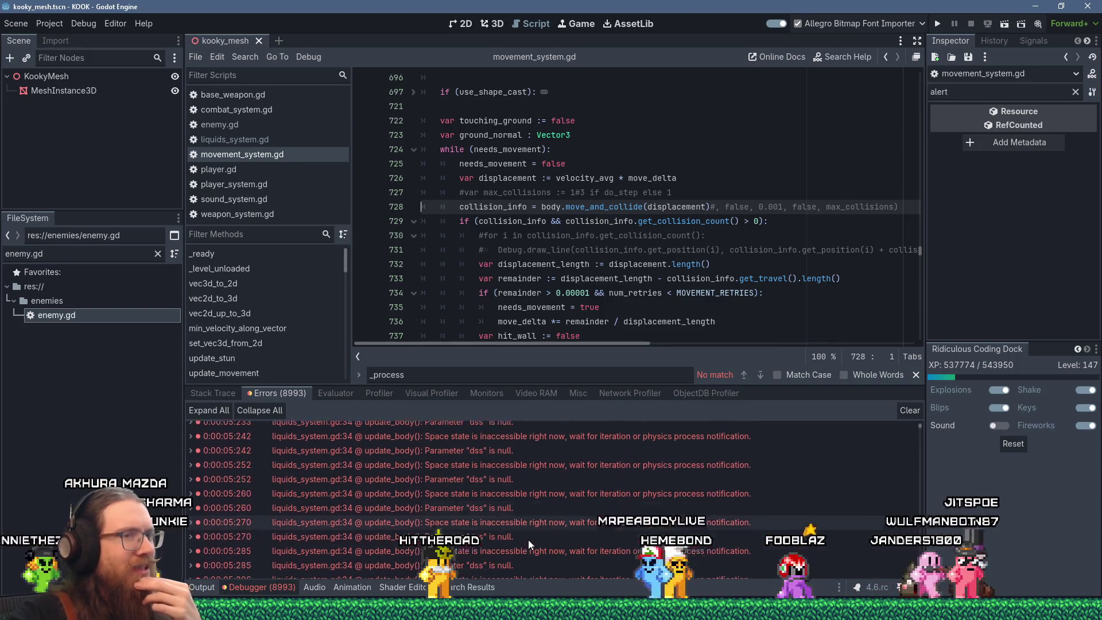
pyautogui.scroll(7, 528, 537)
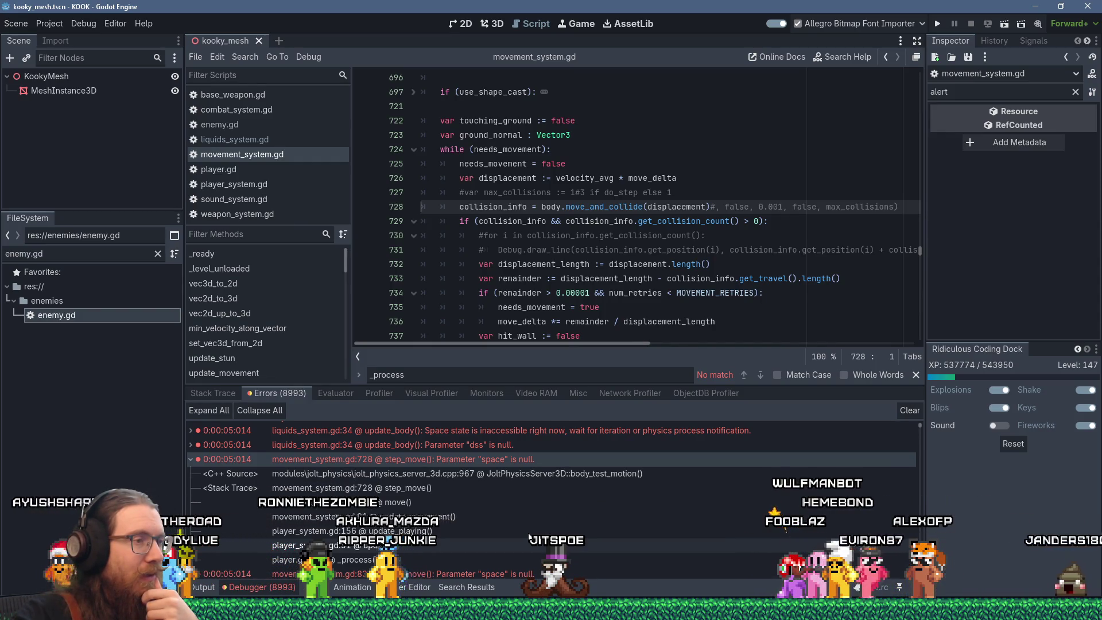
pyautogui.scroll(-10, 528, 536)
pyautogui.scroll(-10, 529, 537)
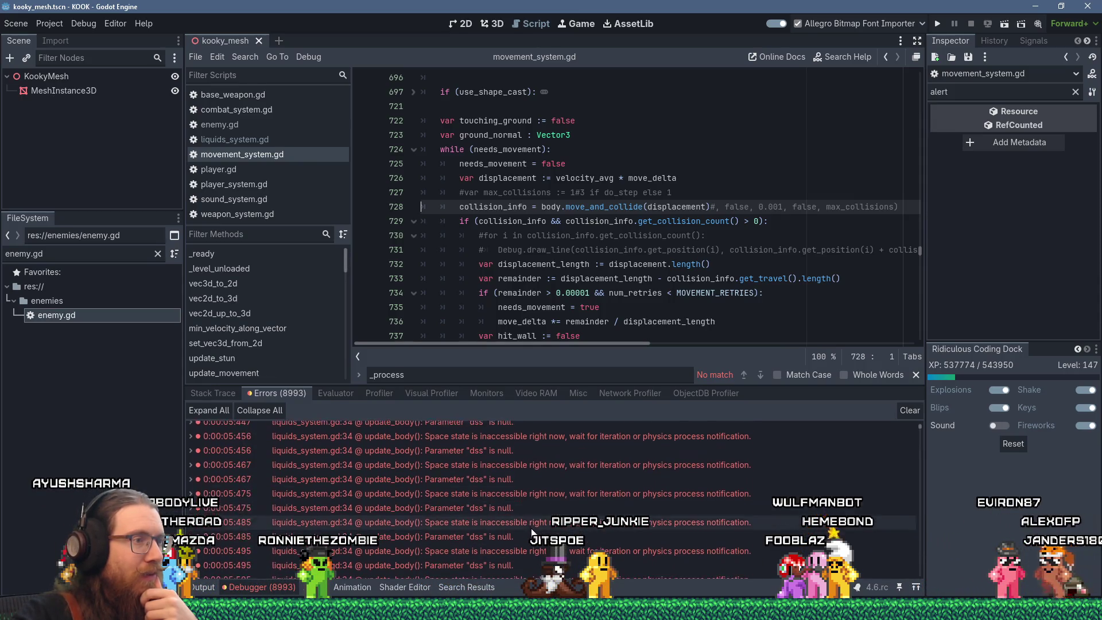
pyautogui.scroll(-3, 532, 532)
pyautogui.moveTo(921, 426)
pyautogui.mouseDown()
pyautogui.moveTo(920, 581)
pyautogui.moveTo(920, 416)
pyautogui.mouseUp()
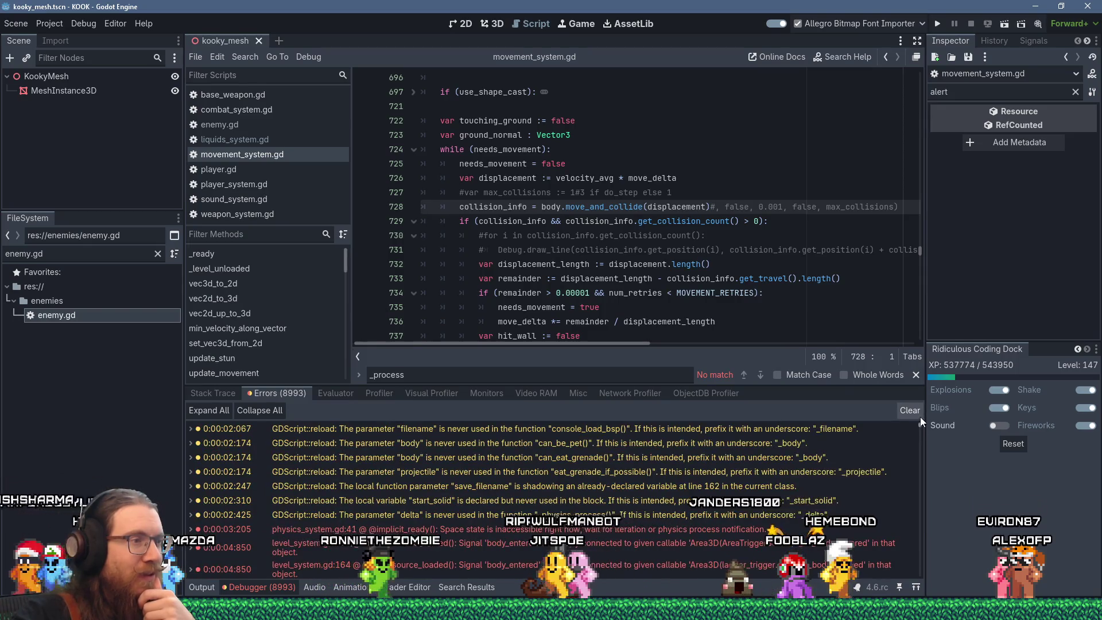
pyautogui.scroll(-2, 791, 511)
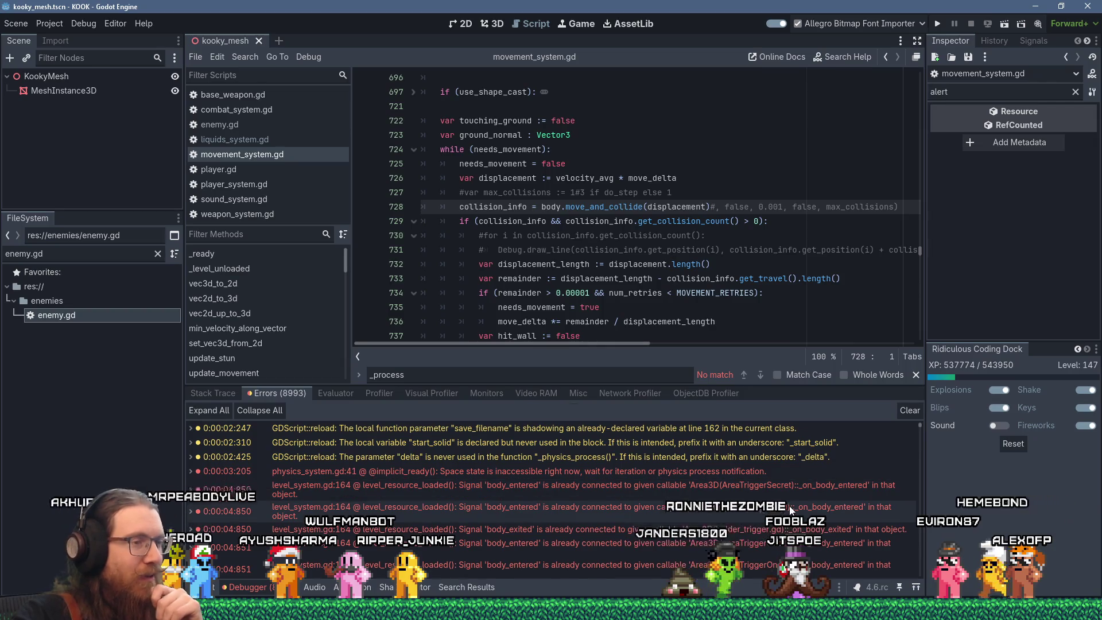
pyautogui.moveTo(792, 511)
pyautogui.scroll(-5, 756, 533)
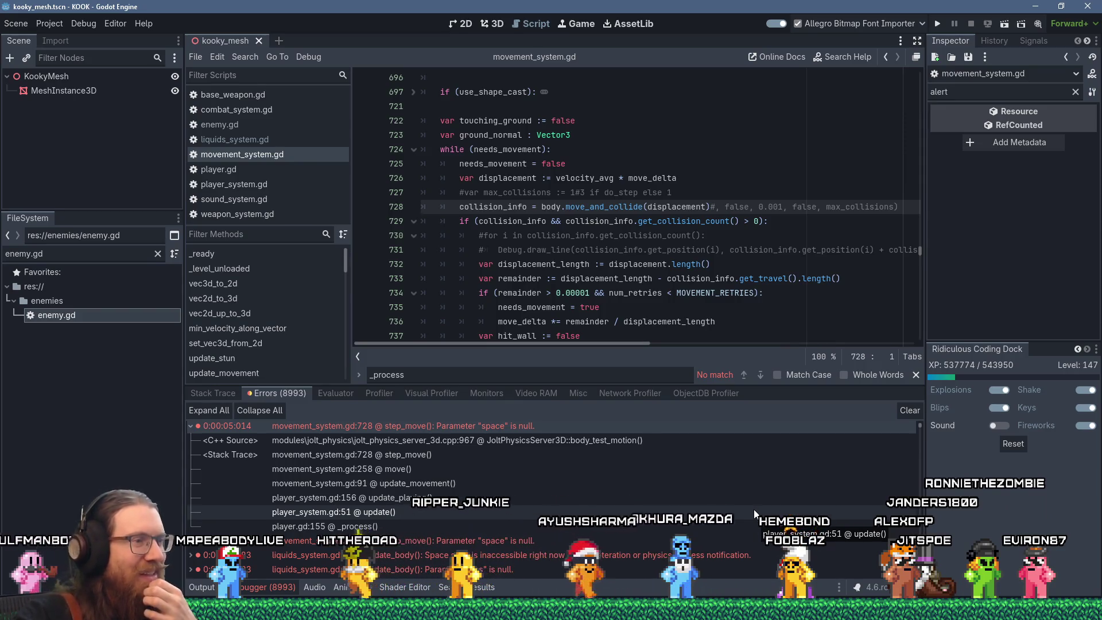
pyautogui.scroll(-1, 753, 508)
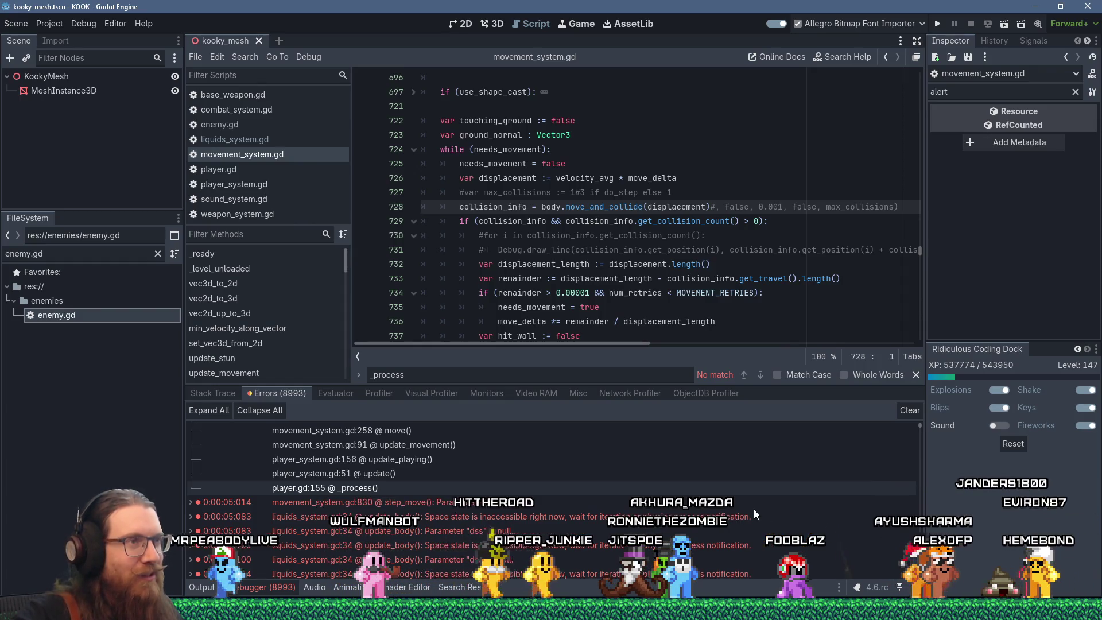
pyautogui.click(752, 513)
pyautogui.moveTo(748, 517)
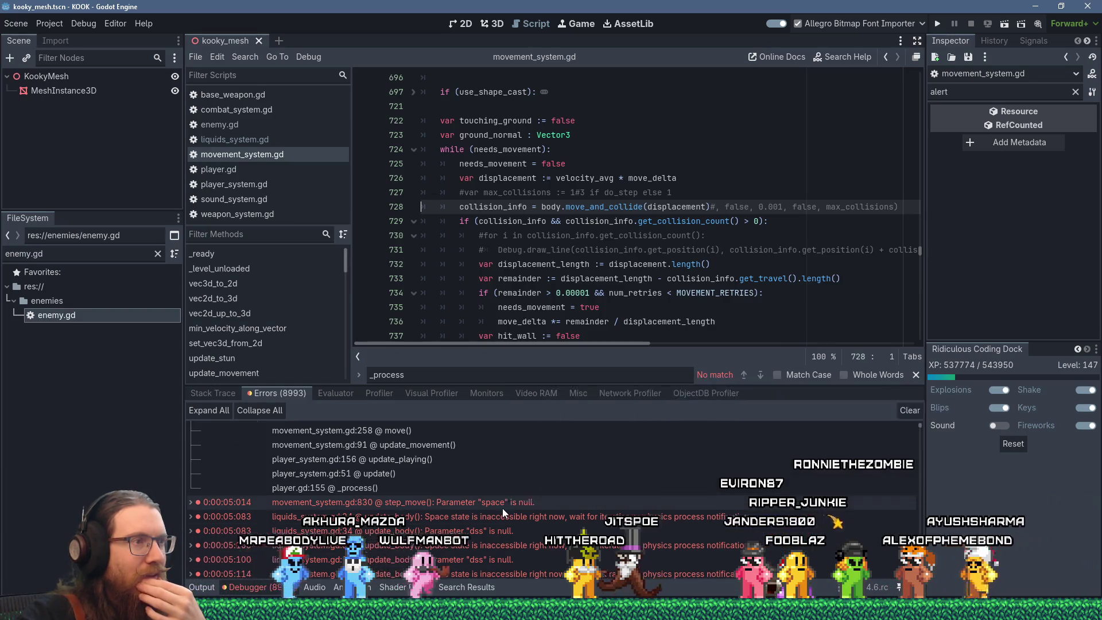
pyautogui.scroll(3, 502, 508)
pyautogui.scroll(3, 502, 511)
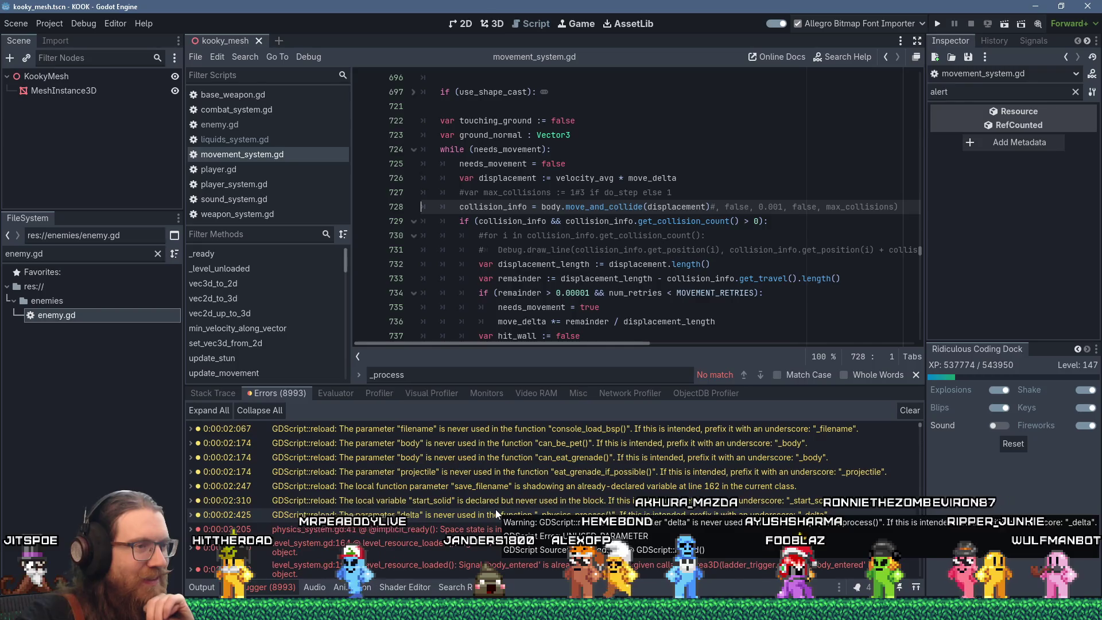
pyautogui.scroll(-3, 495, 509)
pyautogui.scroll(-10, 490, 512)
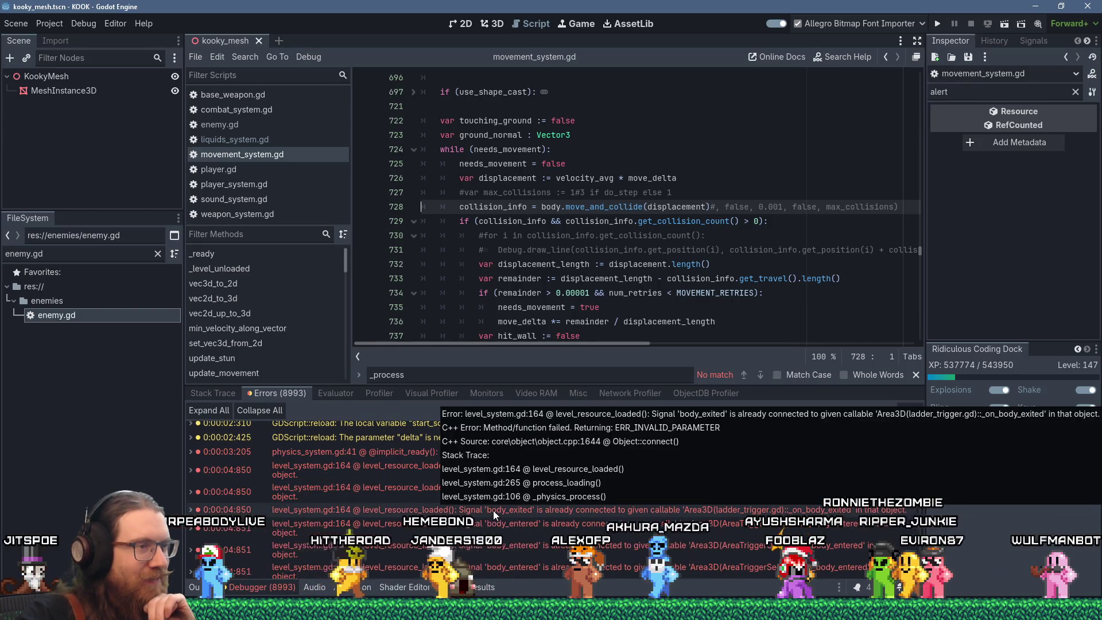
pyautogui.scroll(-5, 484, 514)
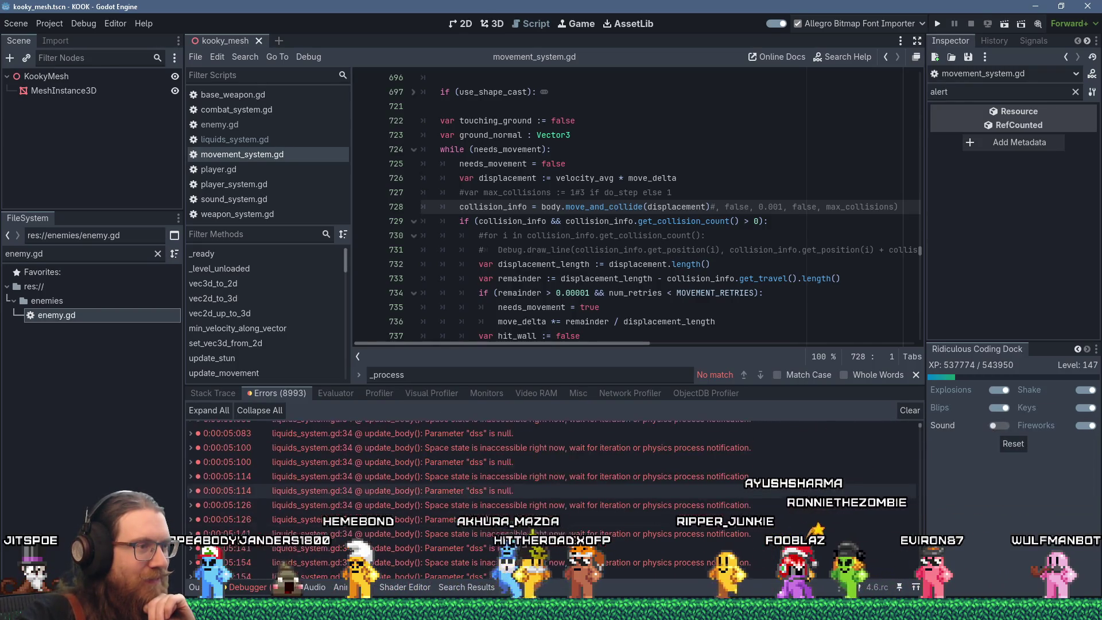
pyautogui.scroll(-4, 484, 515)
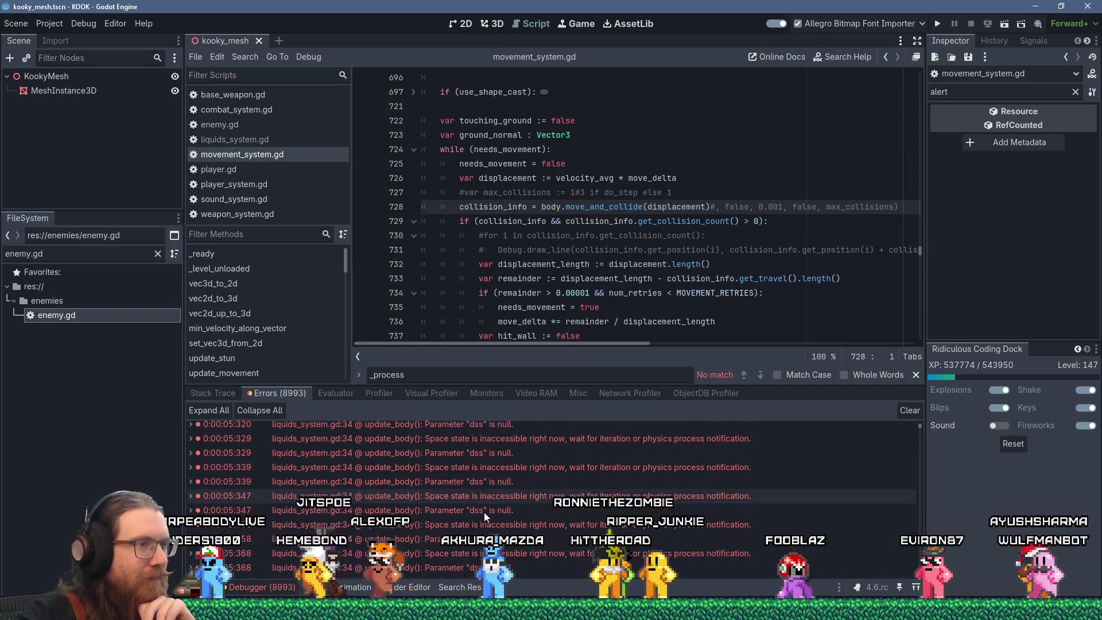
pyautogui.scroll(-8, 484, 511)
pyautogui.scroll(-3, 481, 510)
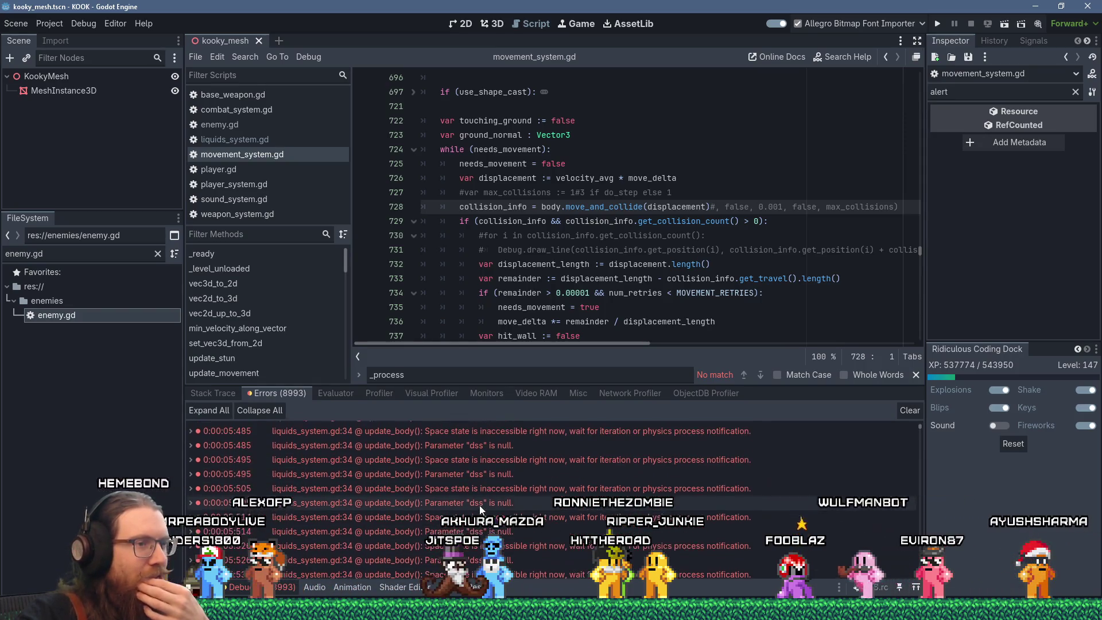
pyautogui.moveTo(917, 425)
pyautogui.mouseDown()
pyautogui.moveTo(914, 567)
pyautogui.moveTo(914, 419)
pyautogui.moveTo(889, 438)
pyautogui.mouseUp()
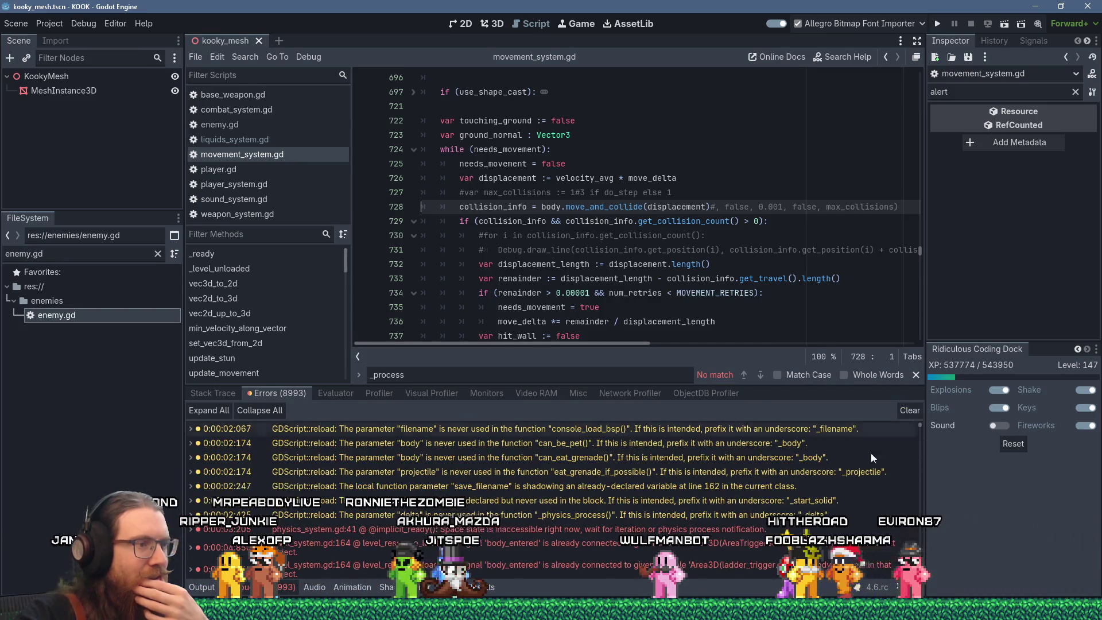
# Expand the step_move error and scroll through the liquids_system errors in the list.
pyautogui.click(191, 523)
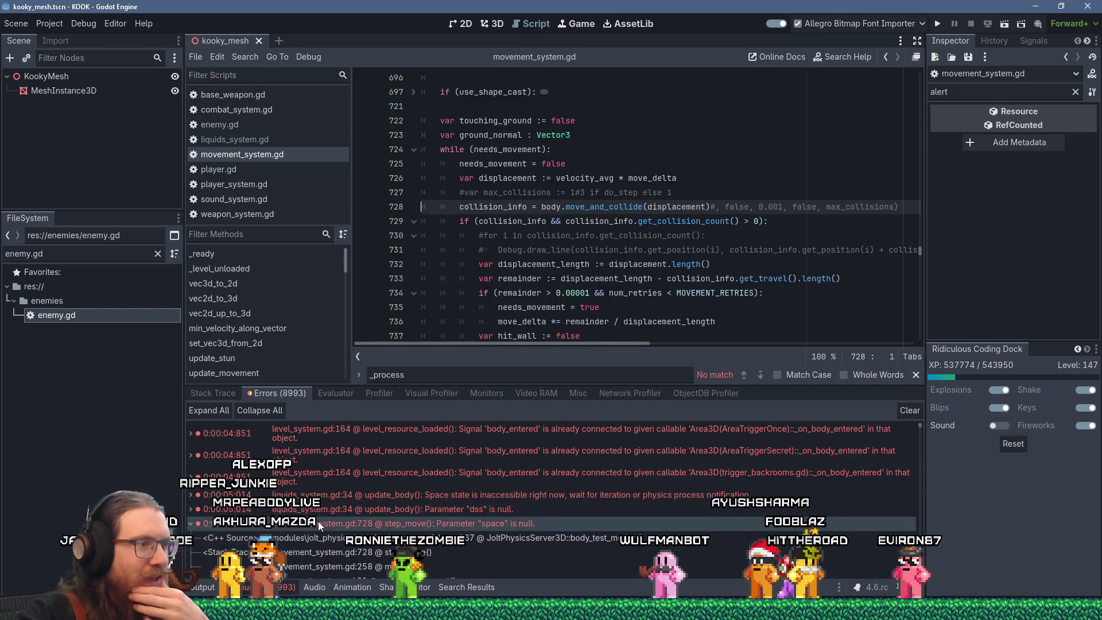
pyautogui.scroll(2, 315, 528)
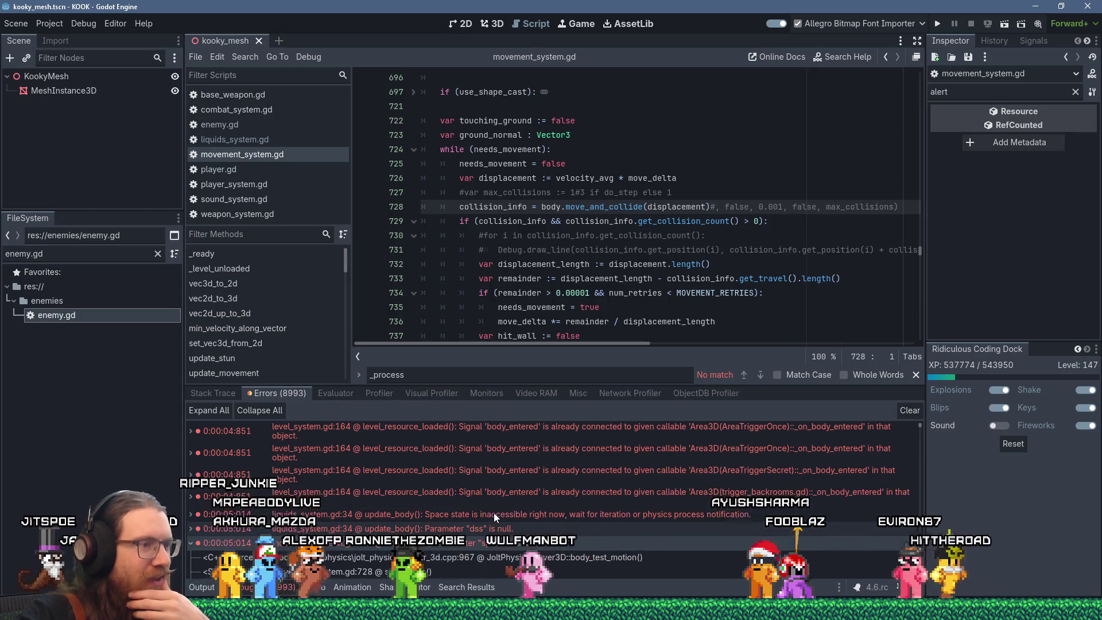
pyautogui.scroll(2, 494, 514)
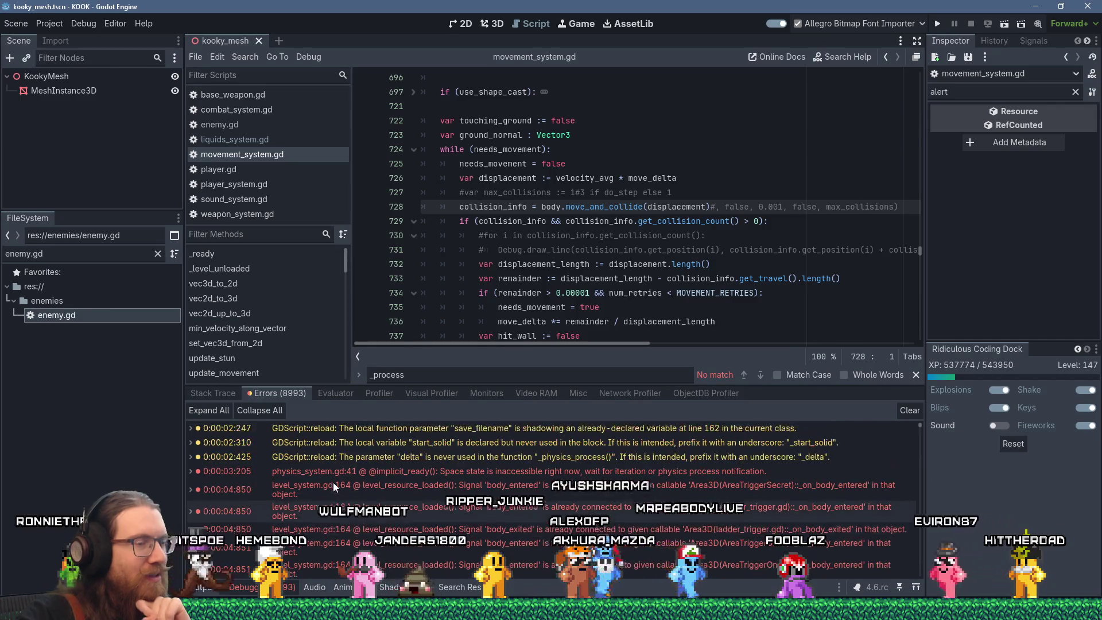
pyautogui.scroll(-3, 333, 482)
pyautogui.scroll(-5, 333, 483)
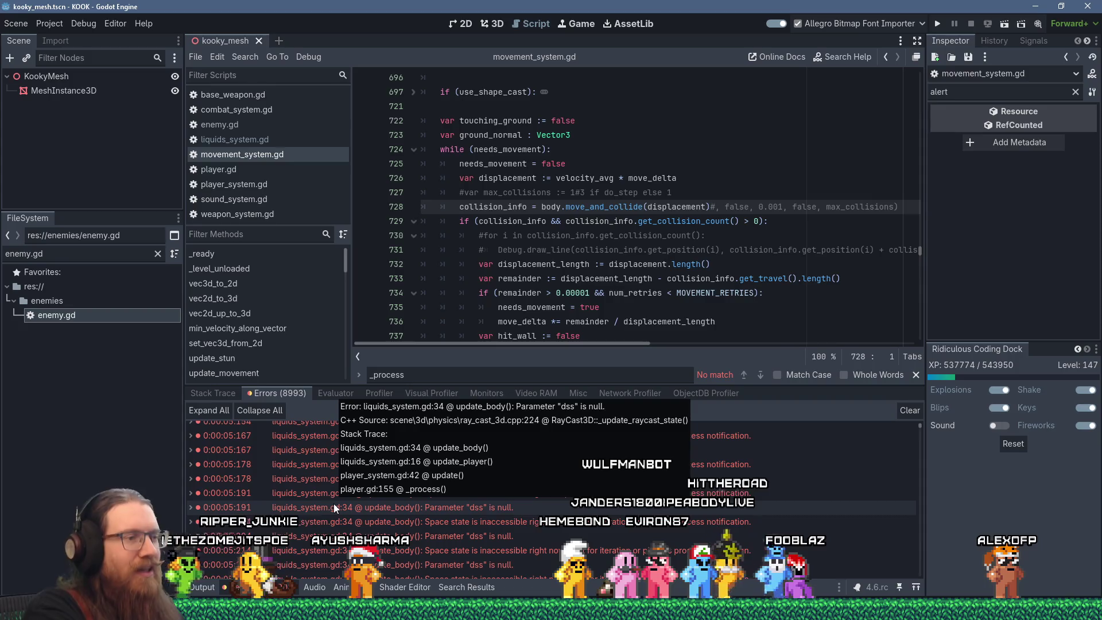
pyautogui.scroll(-7, 721, 476)
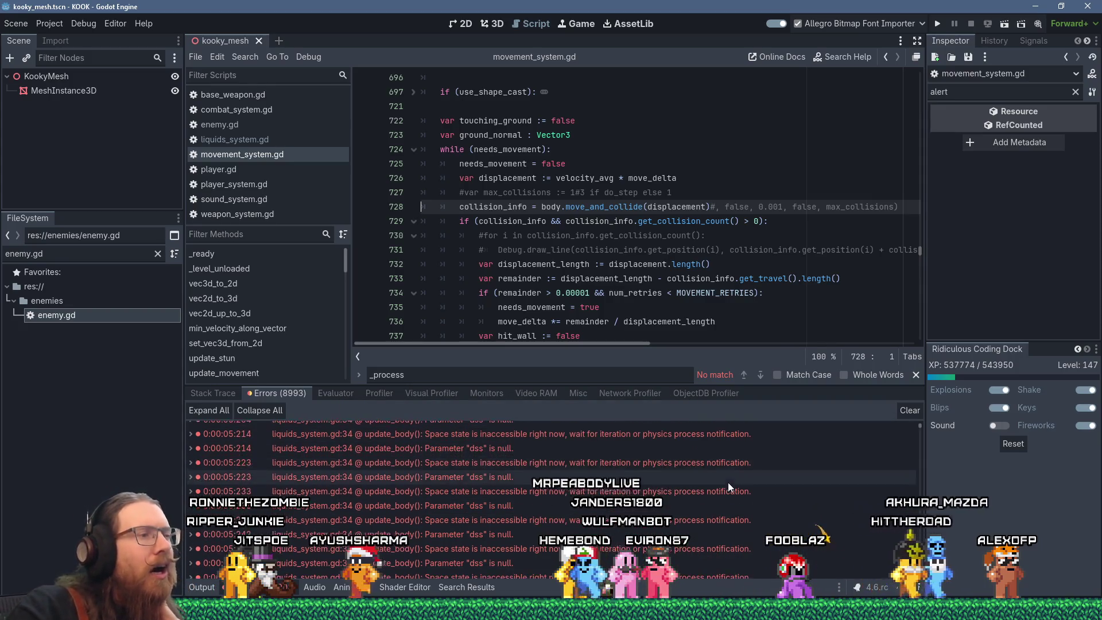
pyautogui.scroll(-10, 741, 462)
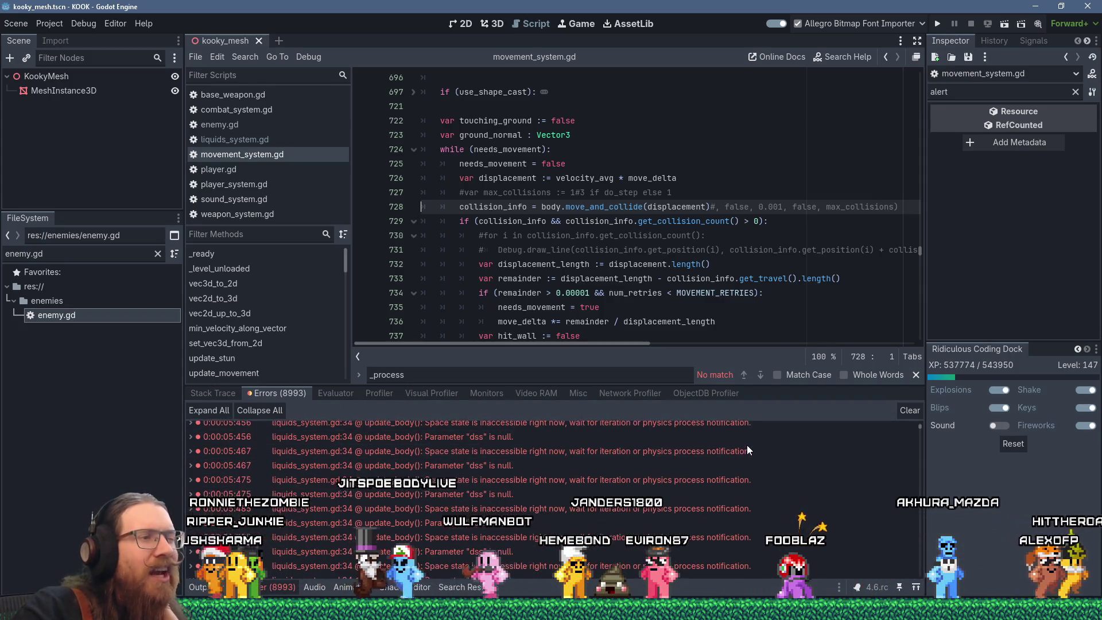
pyautogui.scroll(-5, 744, 445)
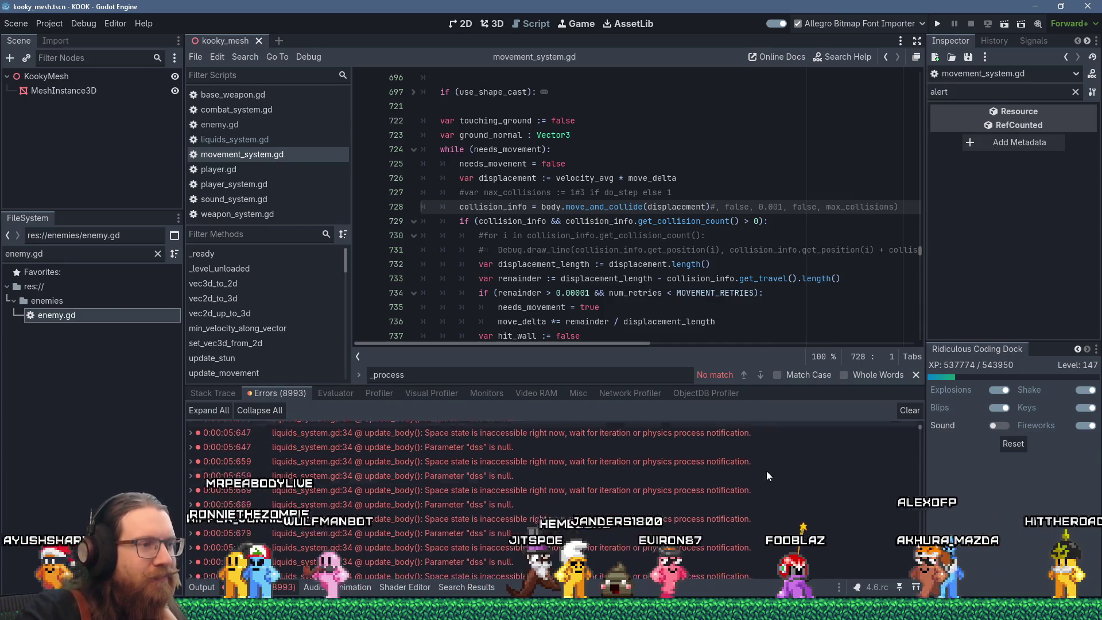
pyautogui.moveTo(921, 424); pyautogui.dragTo(911, 573)
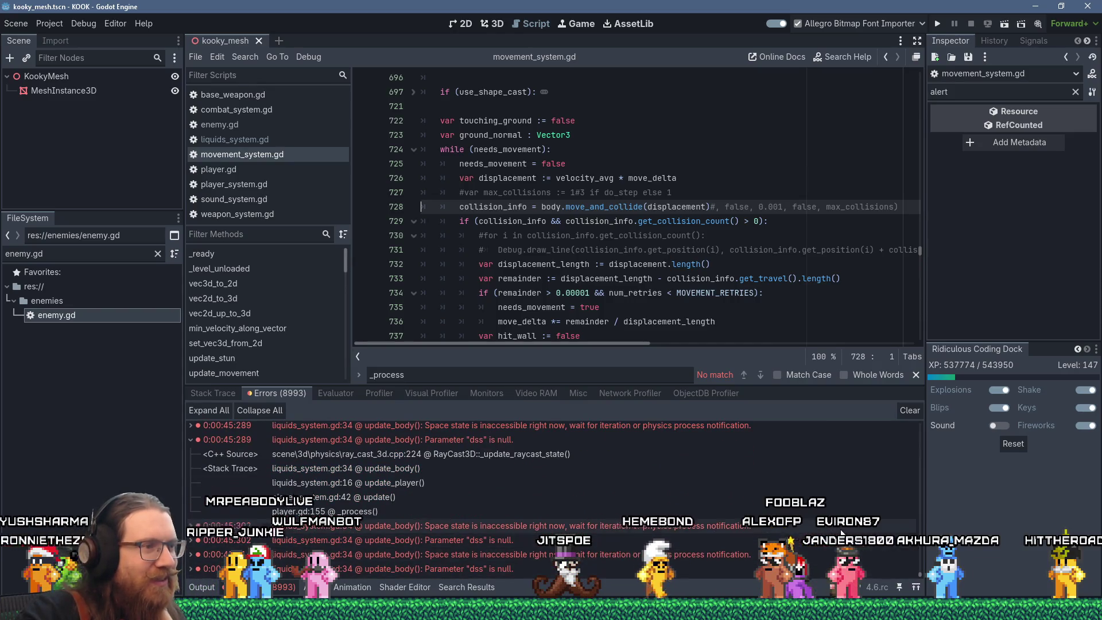
pyautogui.scroll(5, 635, 488)
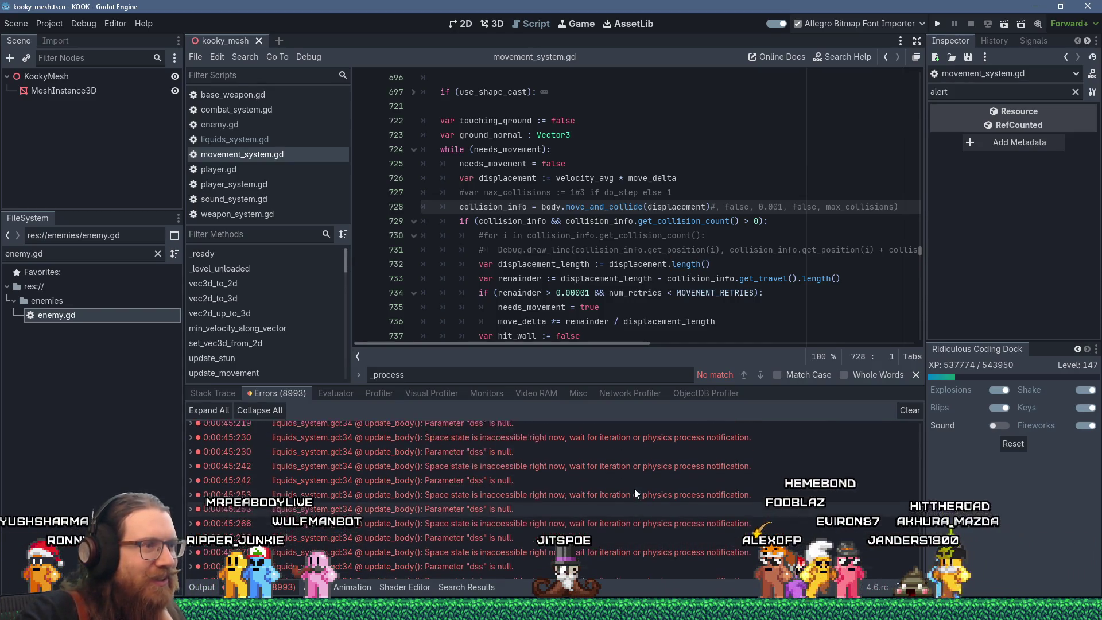
pyautogui.scroll(5, 634, 487)
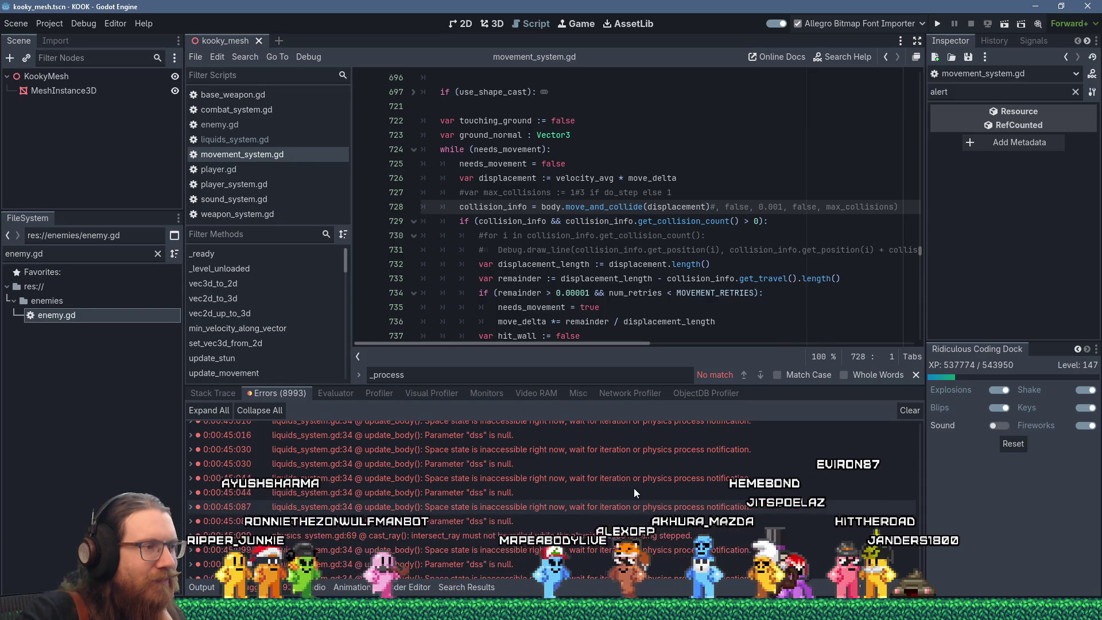
pyautogui.scroll(4, 633, 487)
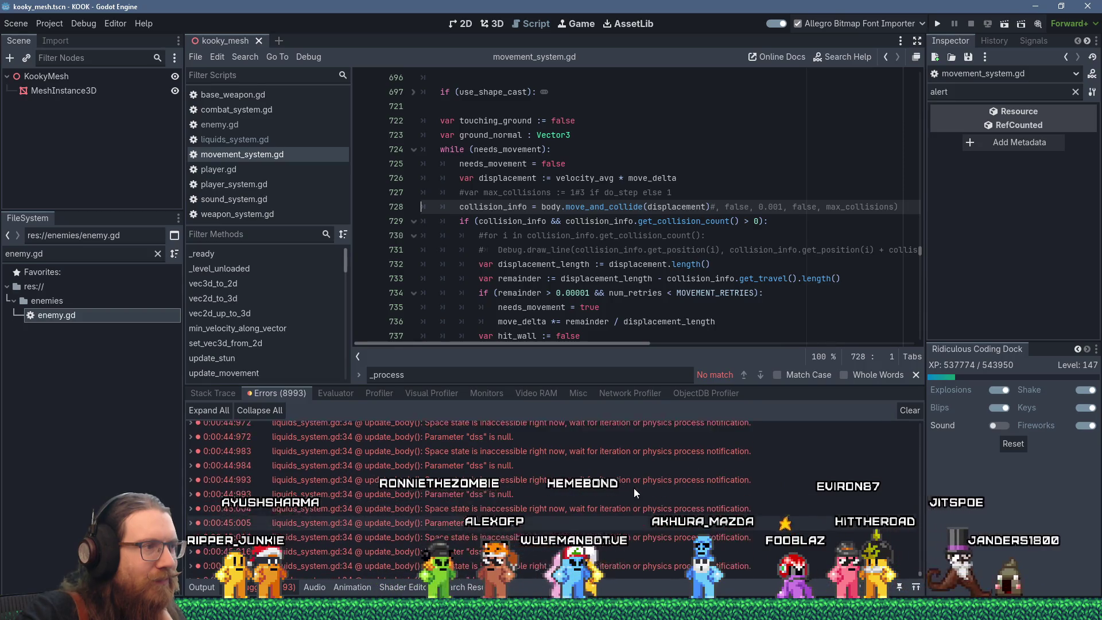
pyautogui.scroll(-1, 633, 488)
pyautogui.scroll(-4, 633, 487)
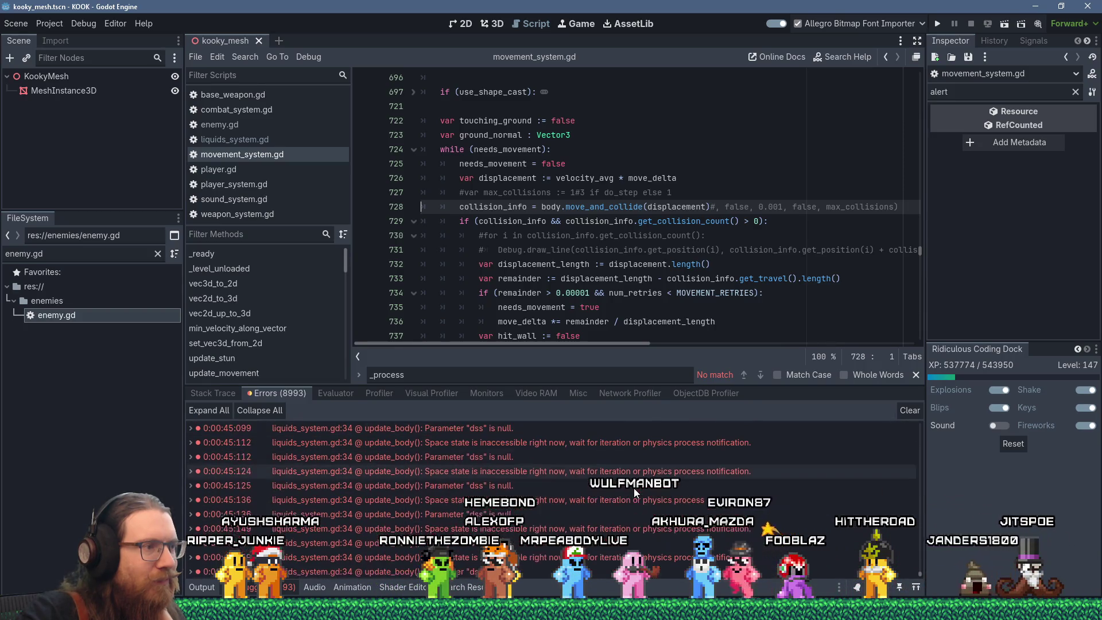
pyautogui.scroll(1, 484, 467)
# Clear the error list and bring the Visual Studio solution to the front.
pyautogui.click(899, 411)
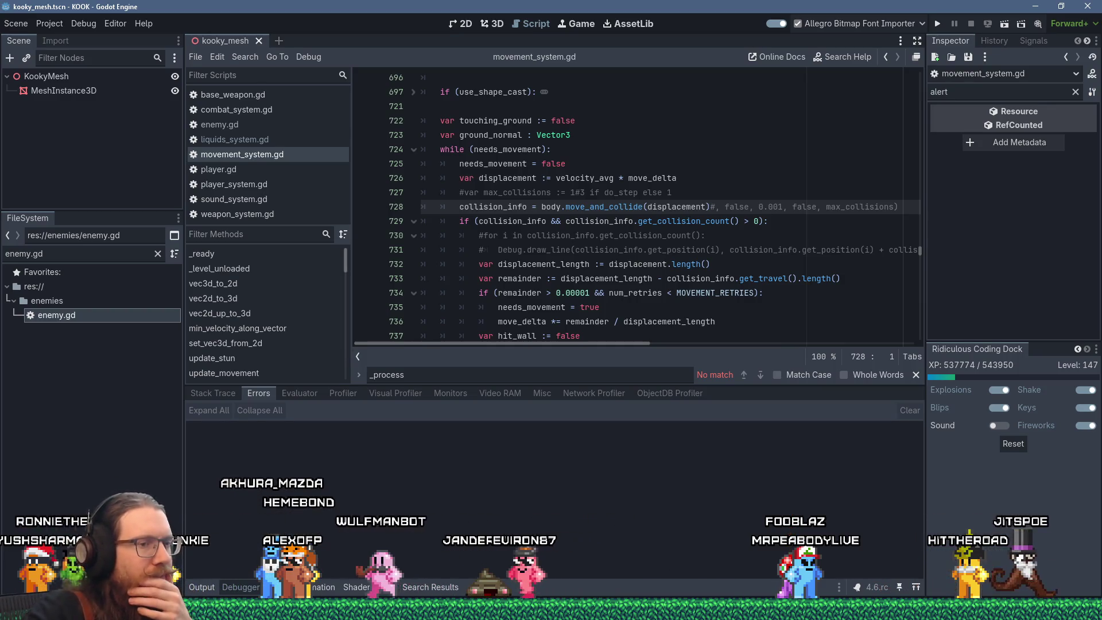
pyautogui.moveTo(746, 610)
pyautogui.click(734, 548)
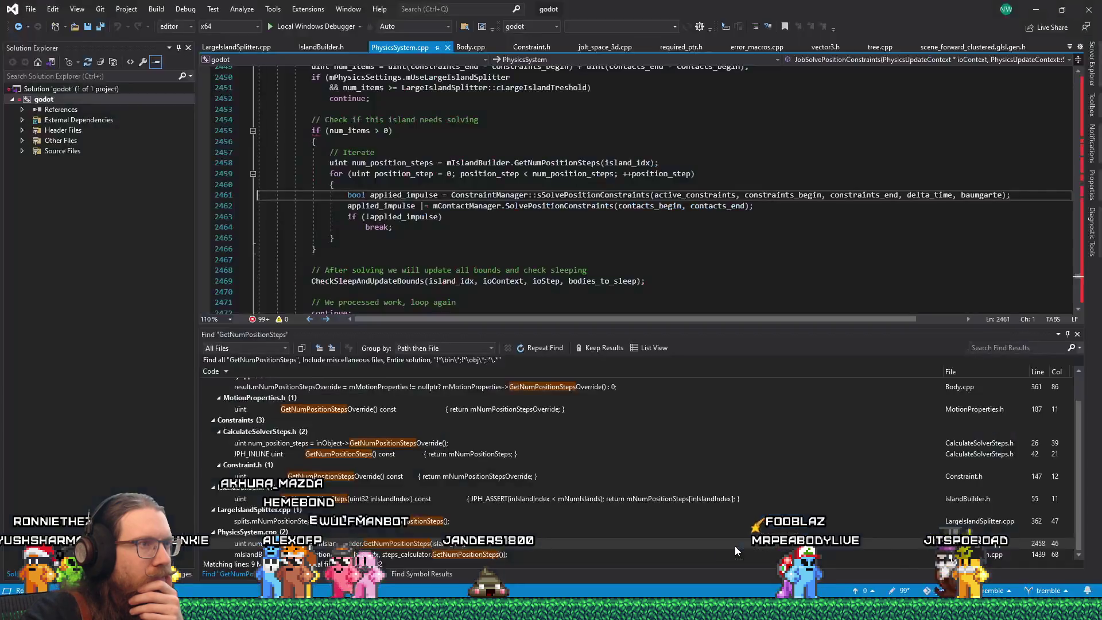
# Read PhysicsSystem.cpp from line 2466 up through JobSolvePositionConstraints, then return to Godot.
pyautogui.click(469, 250)
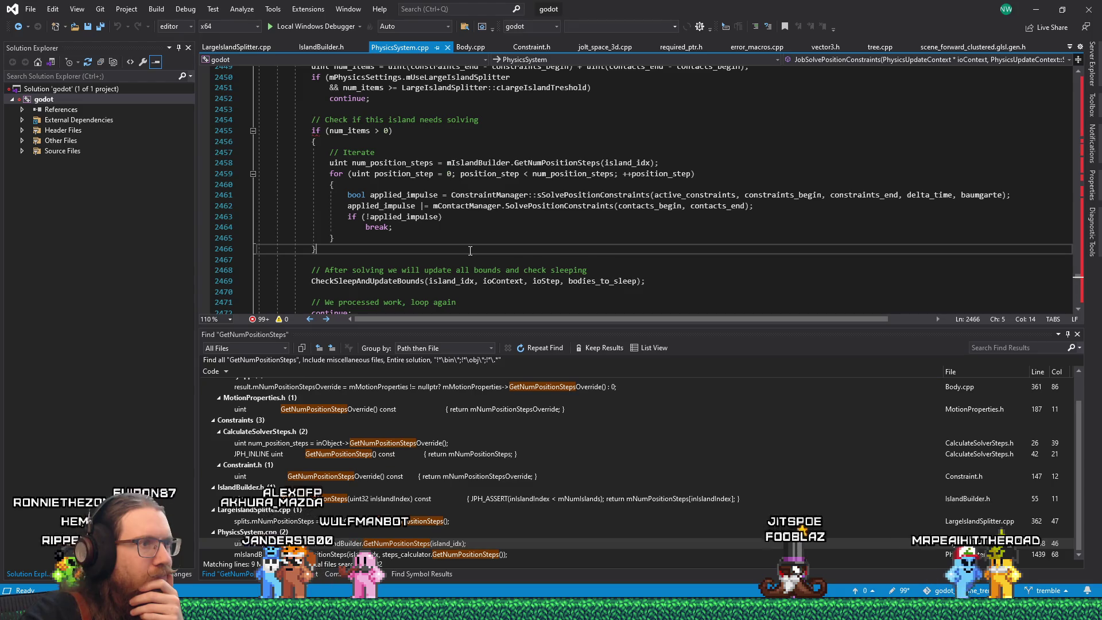
pyautogui.scroll(19, 470, 250)
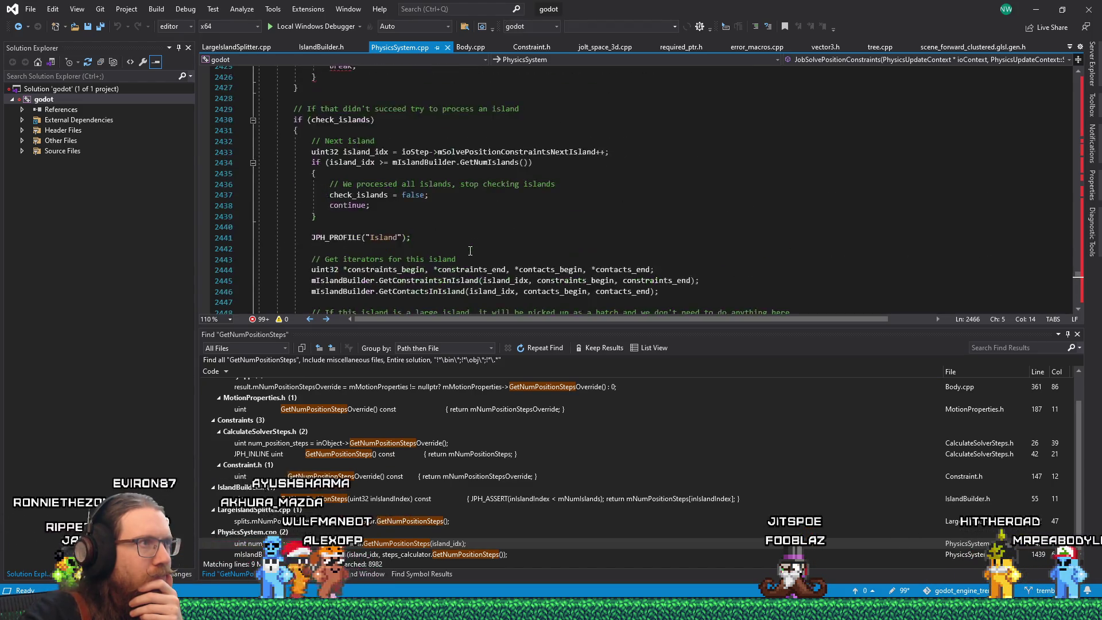
pyautogui.scroll(10, 469, 250)
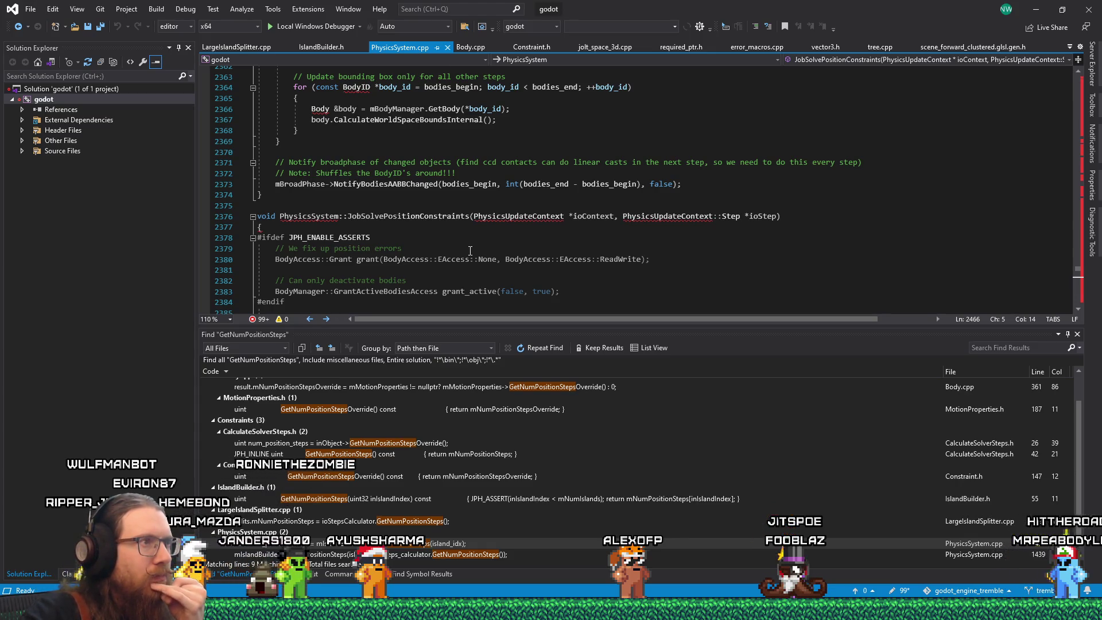
pyautogui.scroll(-4, 469, 250)
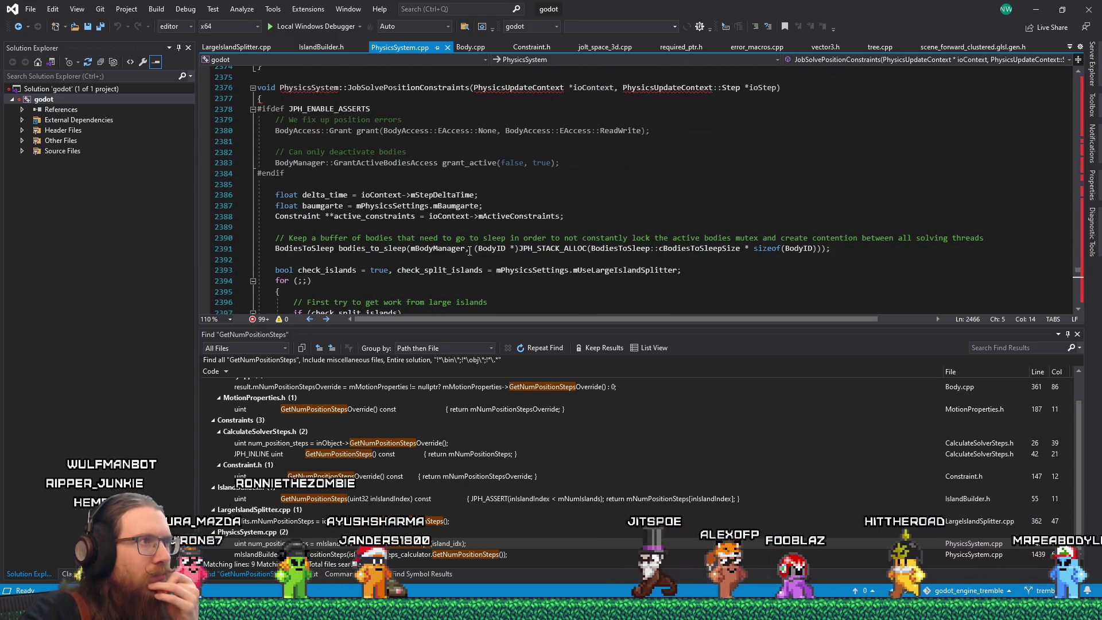
pyautogui.scroll(3, 469, 250)
pyautogui.scroll(2, 469, 250)
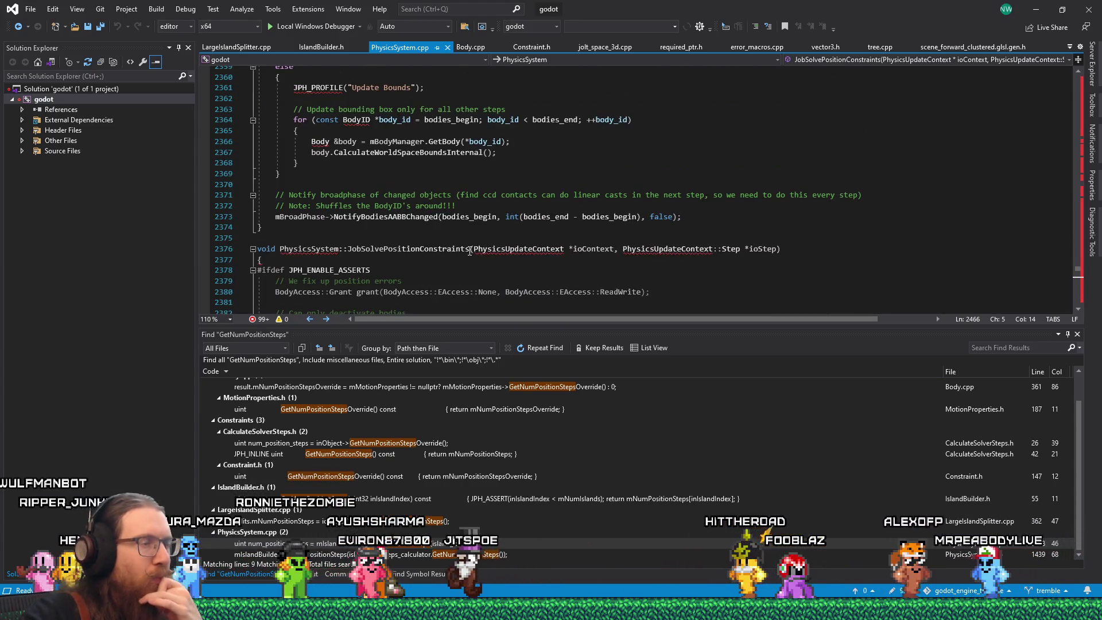
pyautogui.scroll(-4, 470, 251)
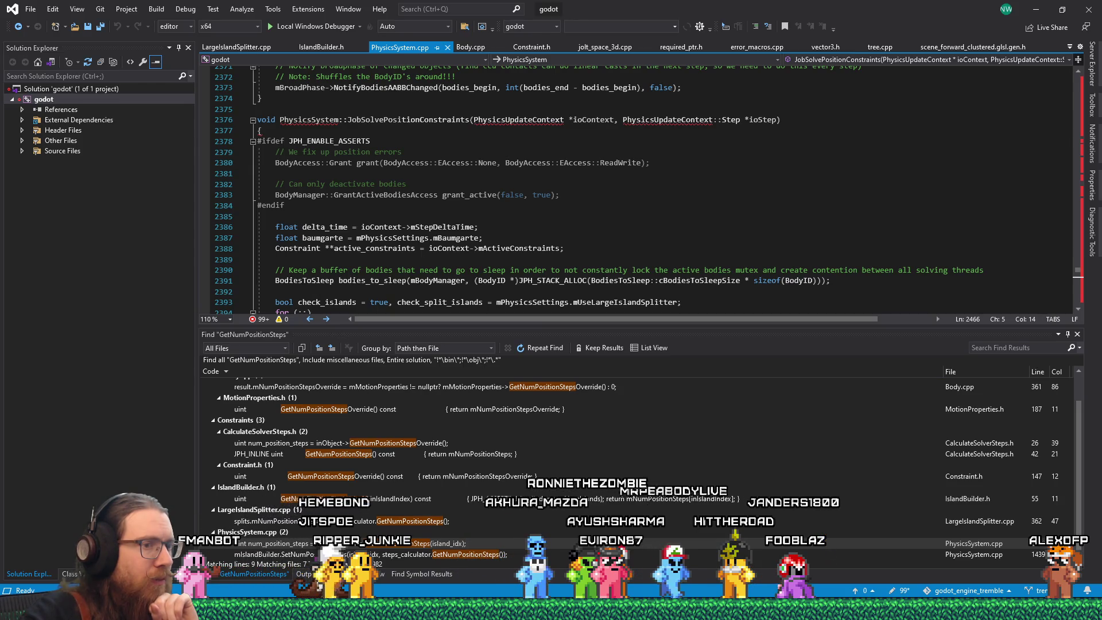
pyautogui.hotkey('alt', 'Tab')
# Undo the line-155 test edit in player.gd so PlayerSystem.update is back in _physics_process, then run the game.
pyautogui.click(276, 171)
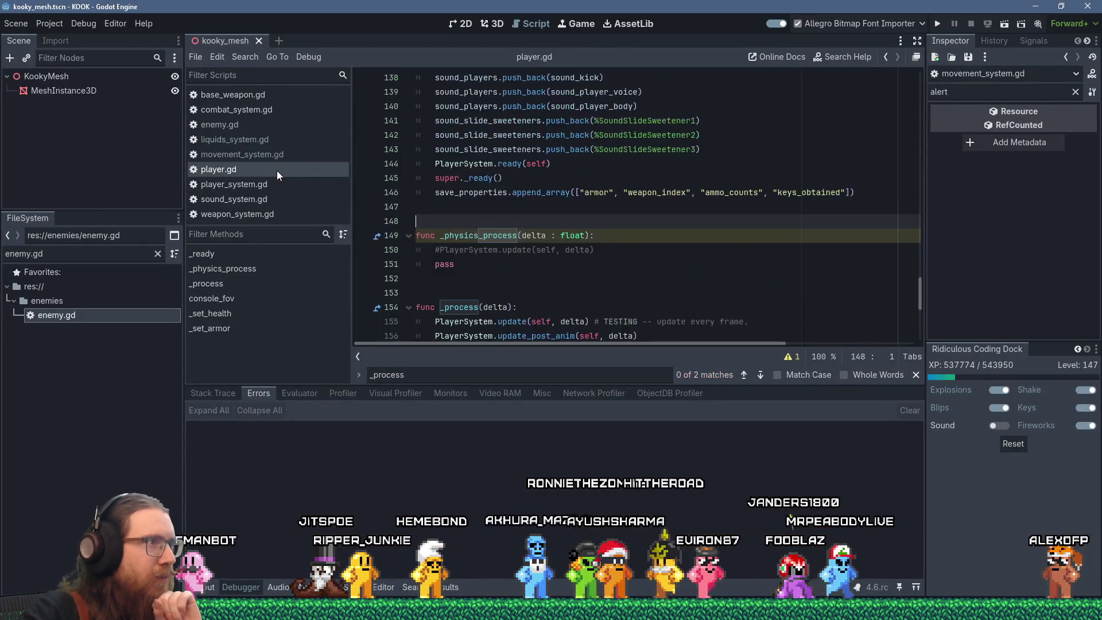
pyautogui.scroll(-3, 468, 263)
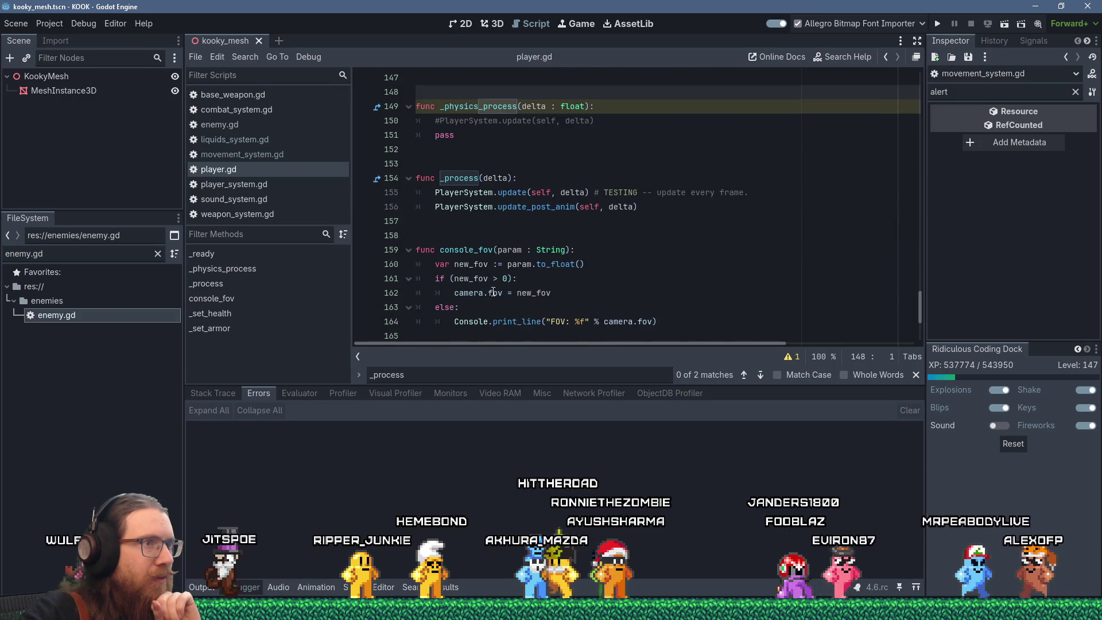
pyautogui.click(760, 193)
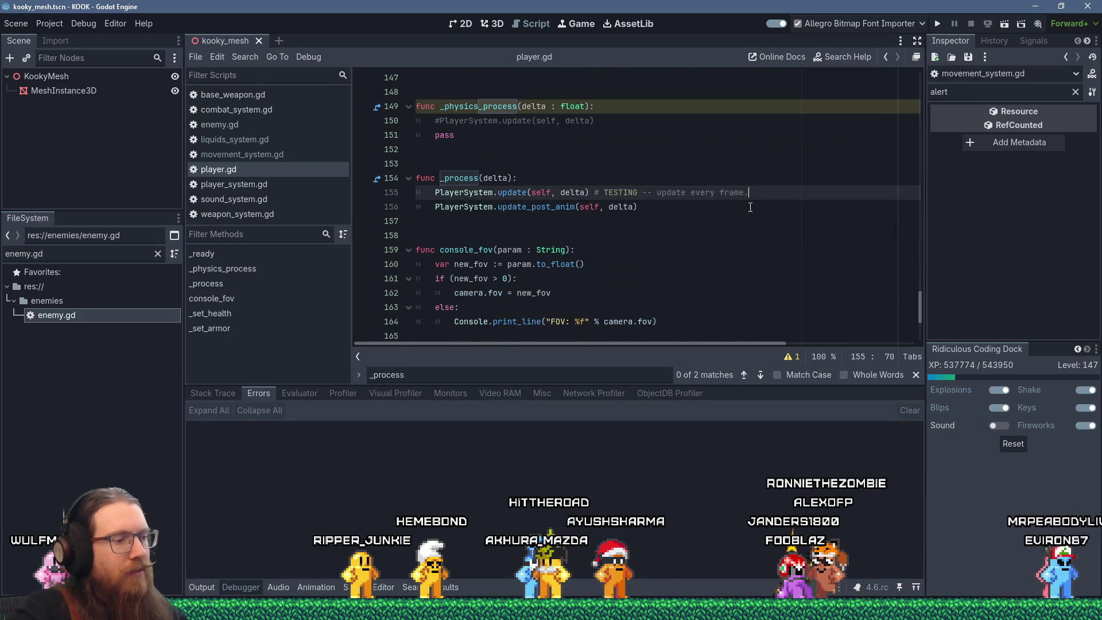
pyautogui.hotkey('ctrl', 'z')
pyautogui.hotkey('ctrl', 'z')
pyautogui.hotkey('ctrl', 'z')
pyautogui.hotkey('ctrl', 'z')
pyautogui.hotkey('ctrl', 'z')
pyautogui.hotkey('ctrl', 'z')
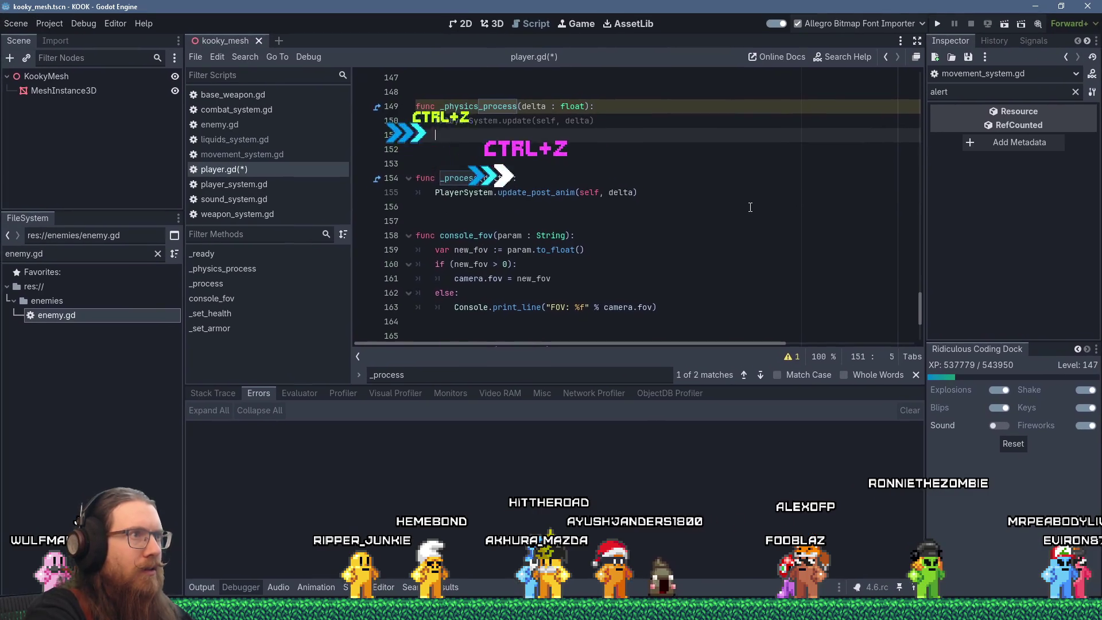
pyautogui.hotkey('ctrl', 'z')
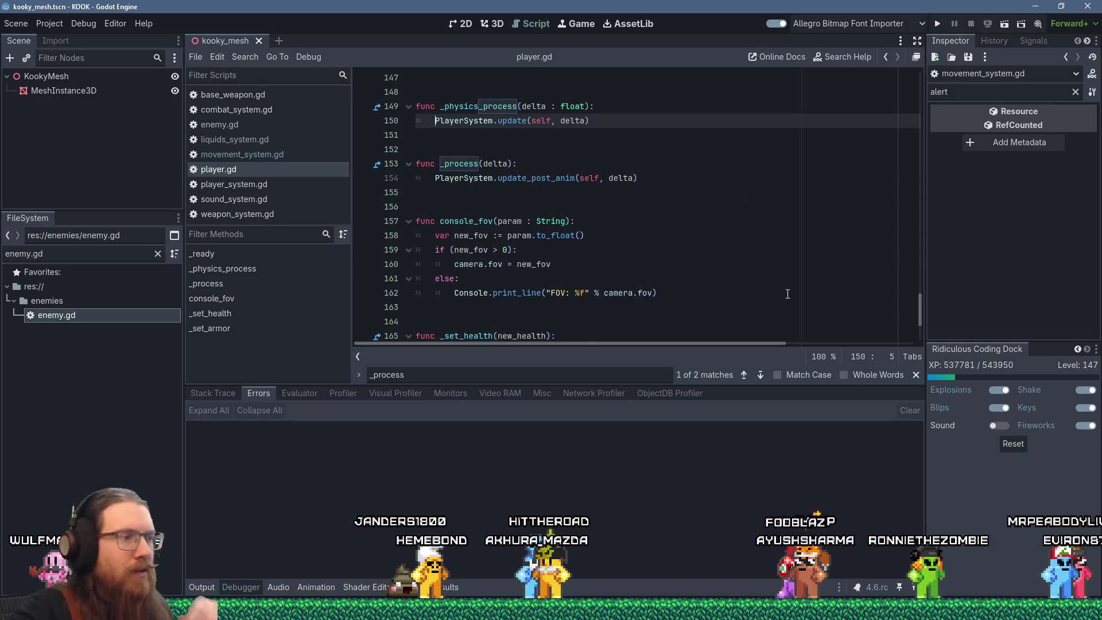
pyautogui.click(936, 24)
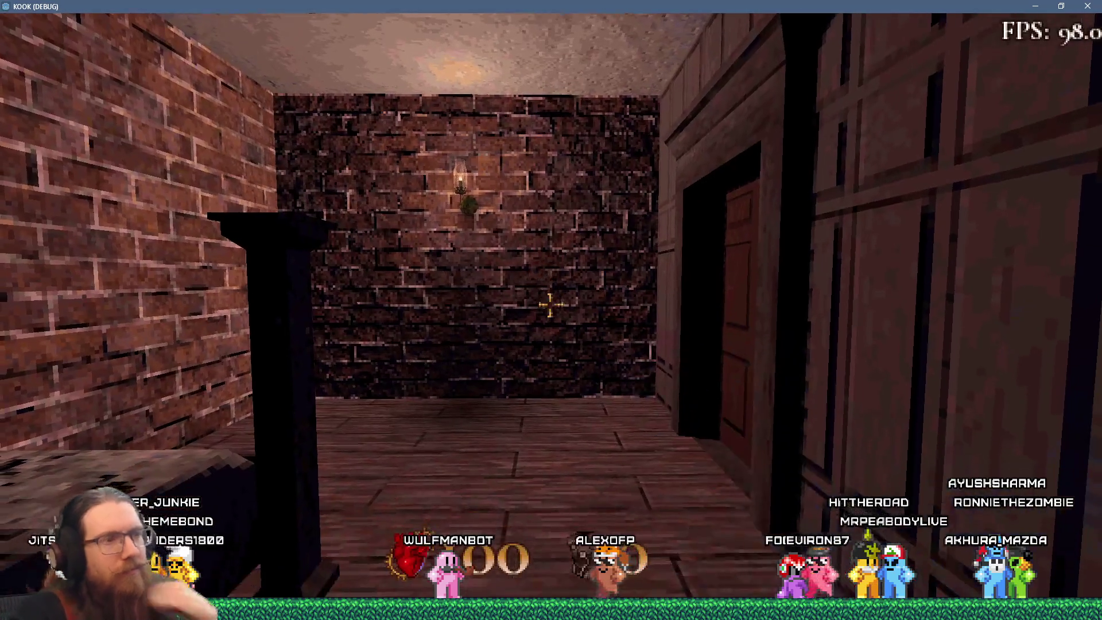
# Quit the game, clear the 14 debugger errors, and return to the running KOOK window.
pyautogui.press('Escape')
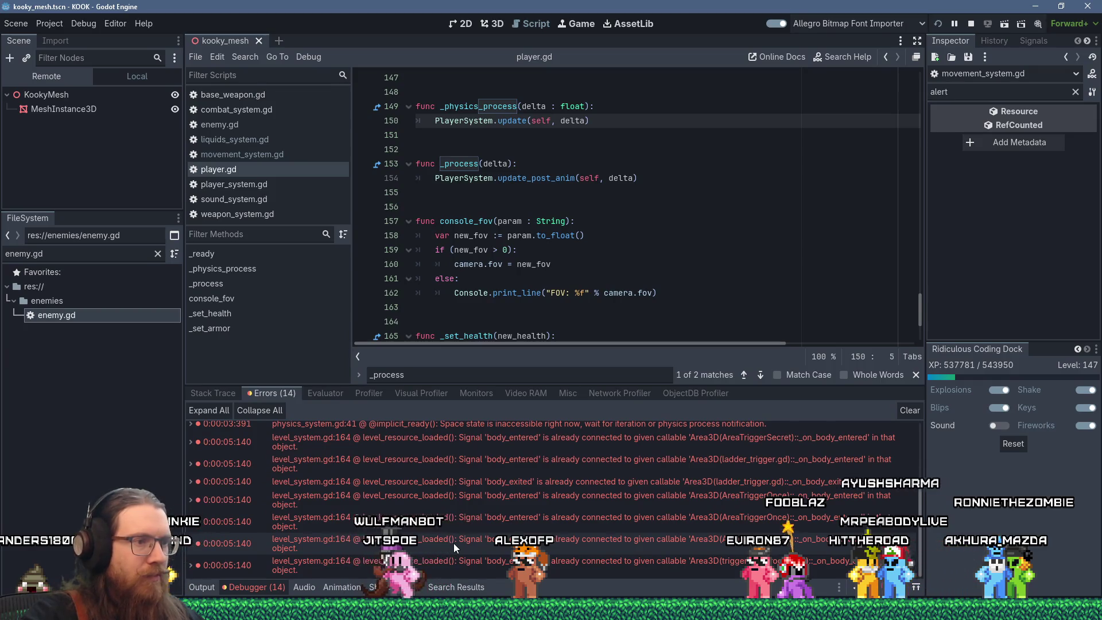
pyautogui.click(908, 410)
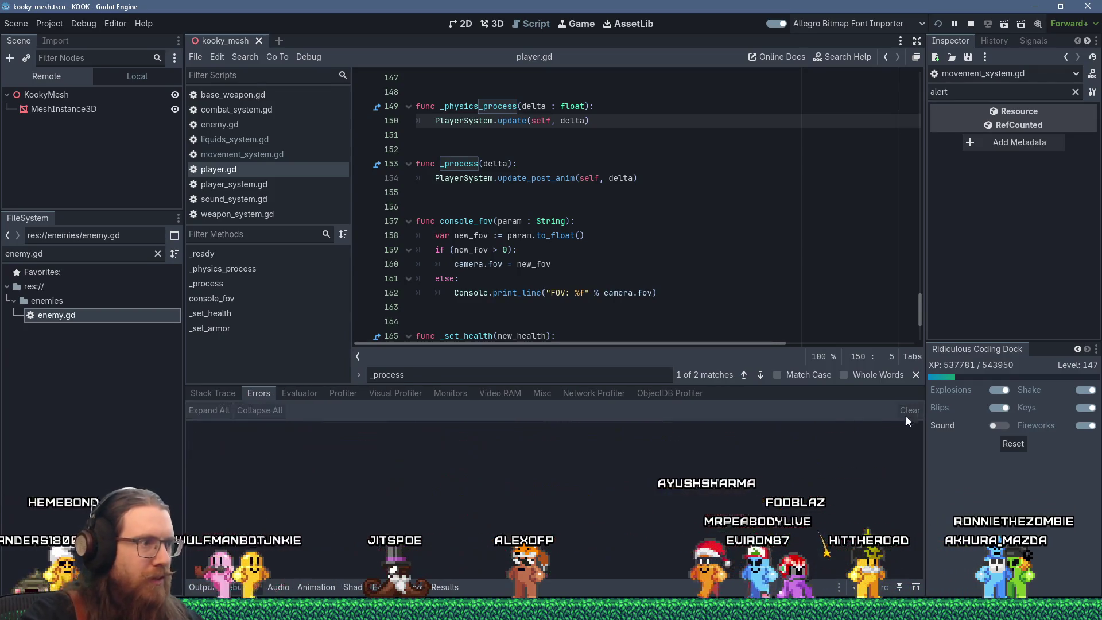
pyautogui.hotkey('alt', 'Tab')
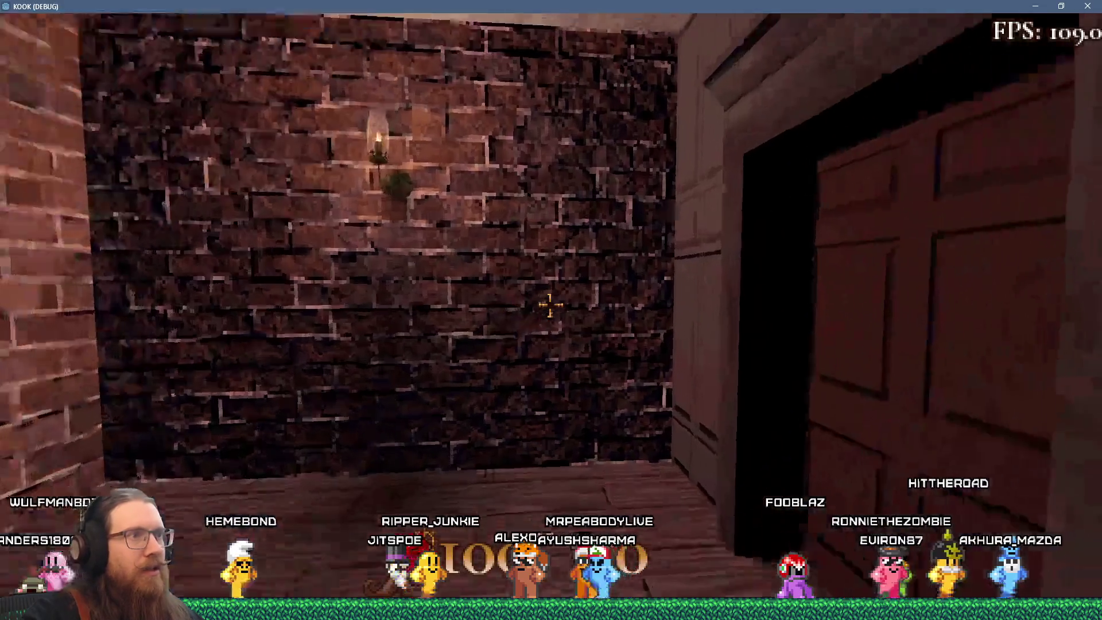
# Open the door and walk the player into the panelled room toward the desk.
pyautogui.press('e')
pyautogui.press('w')
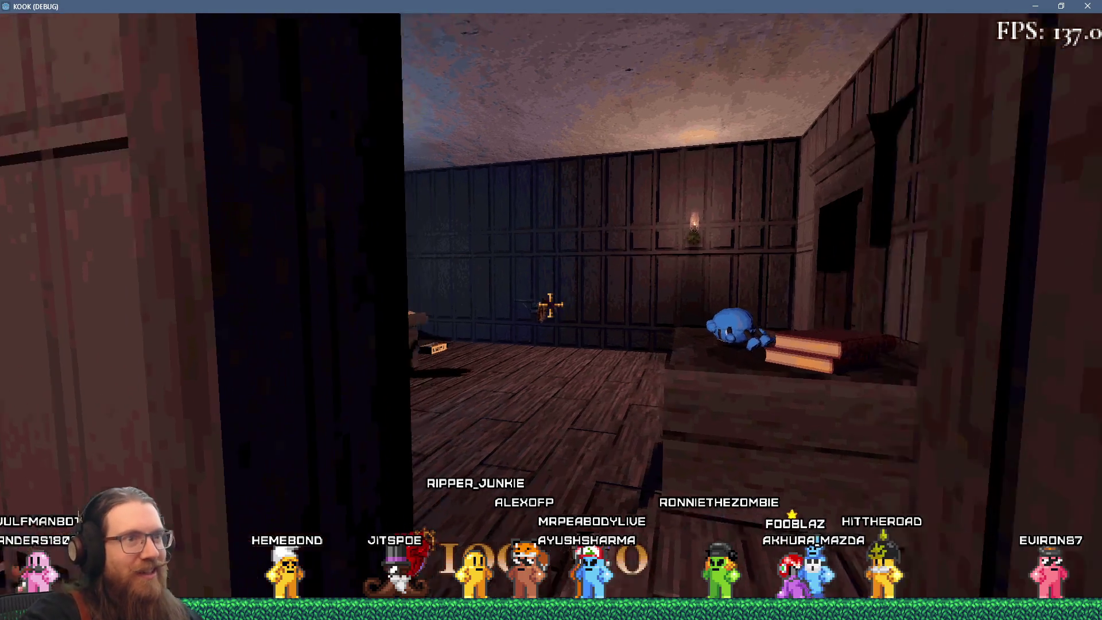
pyautogui.press('w')
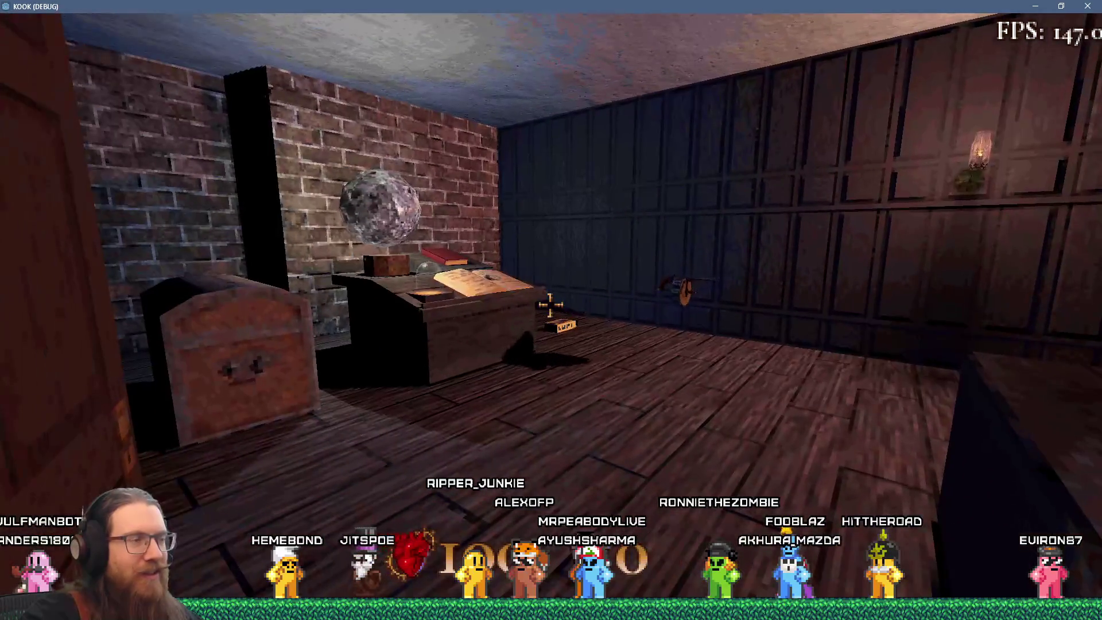
# Switch away and back to the KOOK game window, then bring up the Start menu.
pyautogui.hotkey('alt', 'Tab')
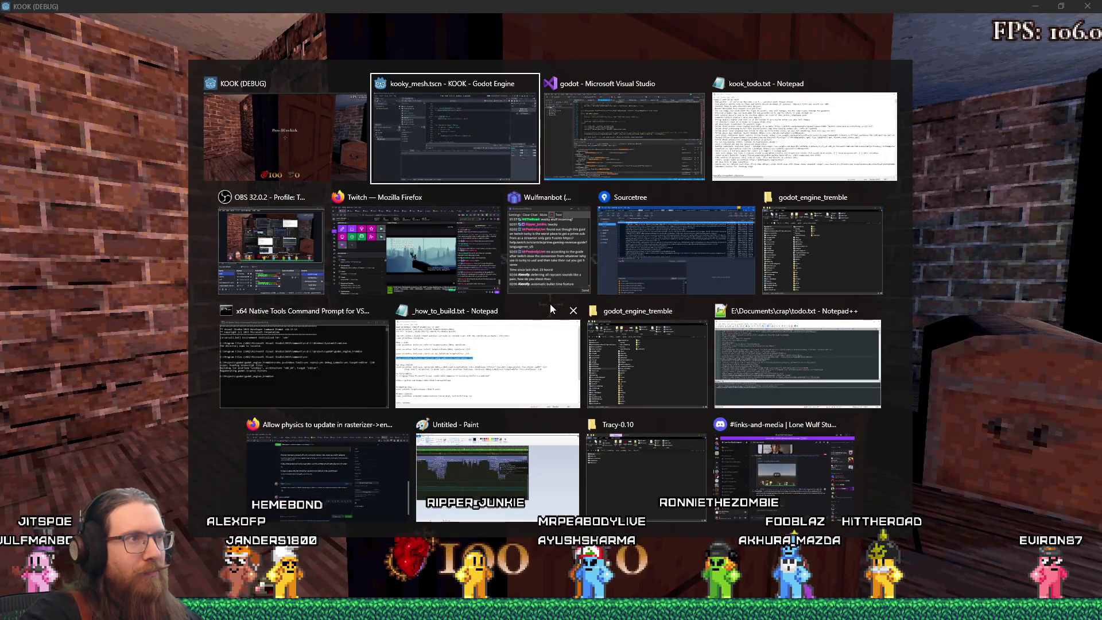
pyautogui.hotkey('alt', 'shift', 'Tab')
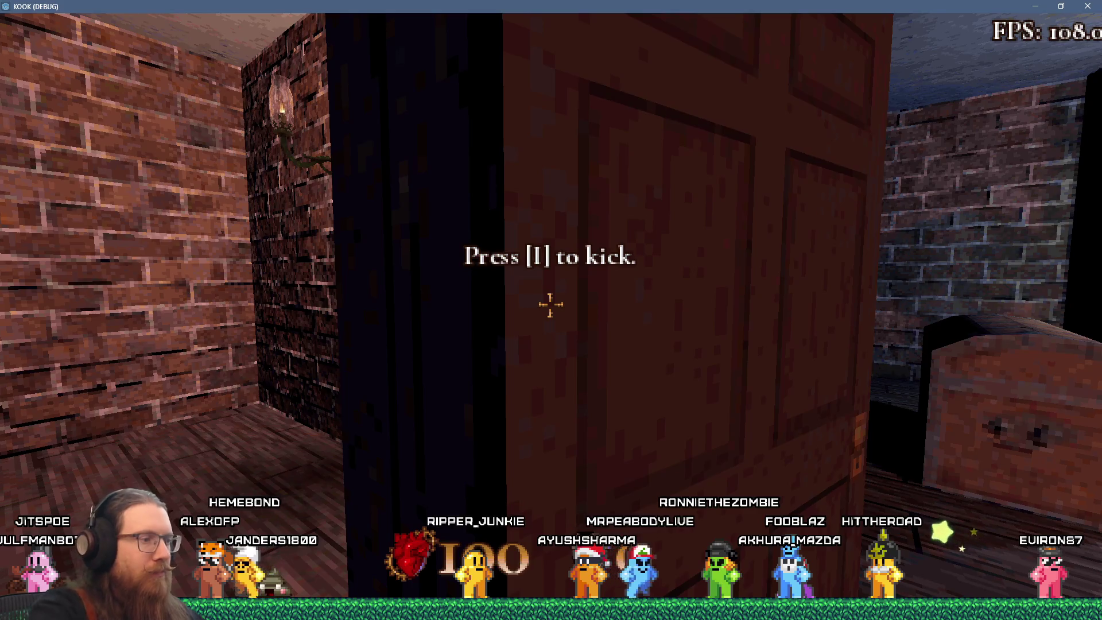
pyautogui.press('super')
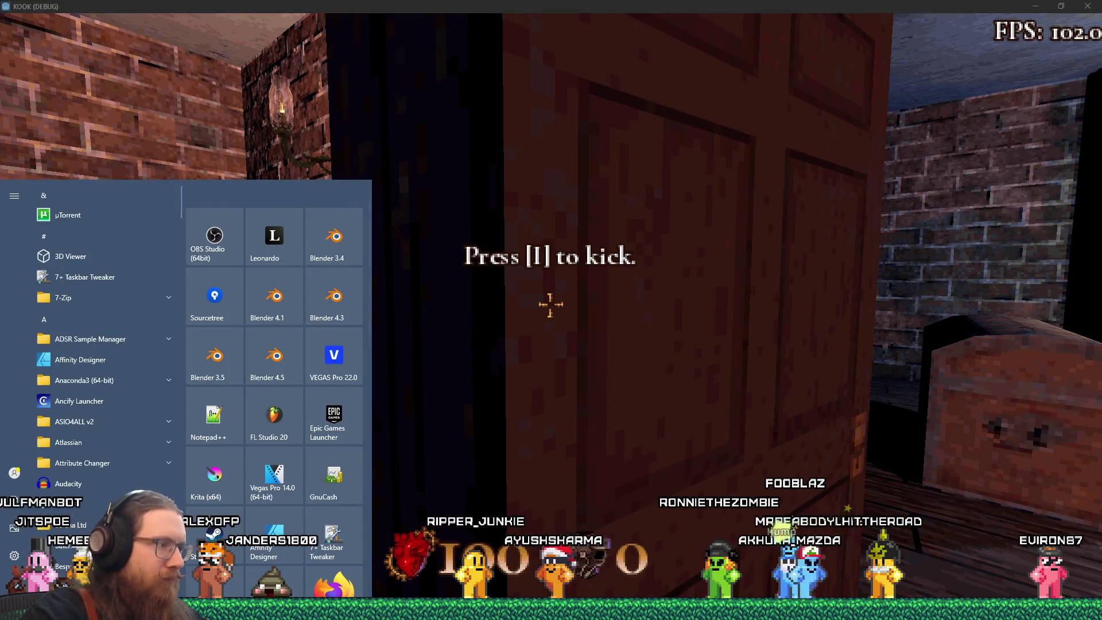
# Launch Tracy Profiler from the Tracy-0.10 folder and load the phys_bodies_test save in KOOK.
pyautogui.hotkey('alt', 'Tab')
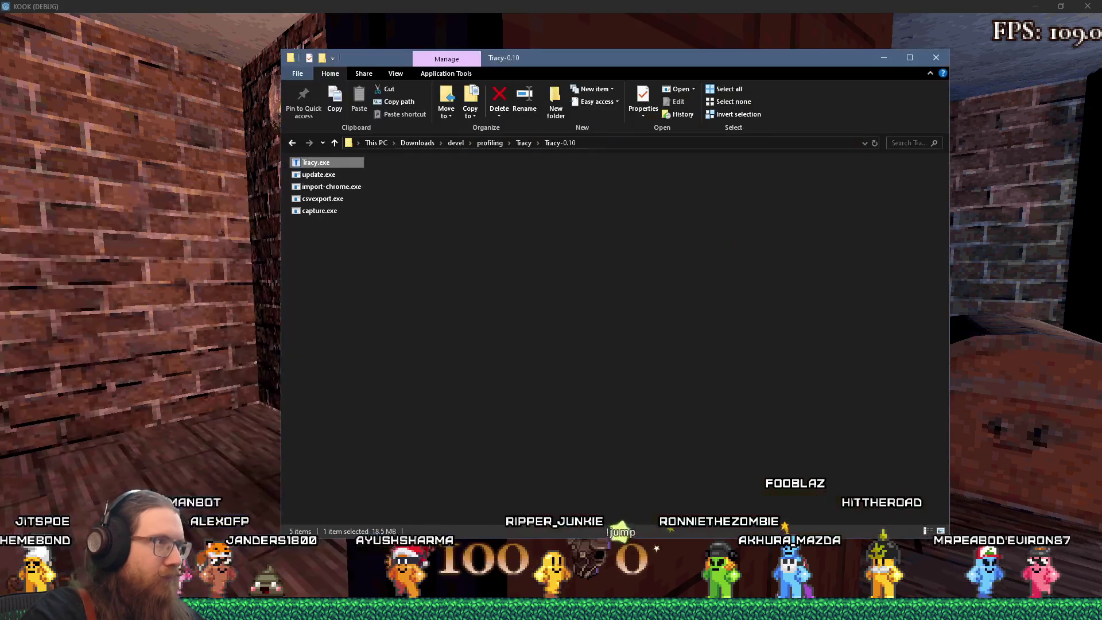
pyautogui.doubleClick(310, 163)
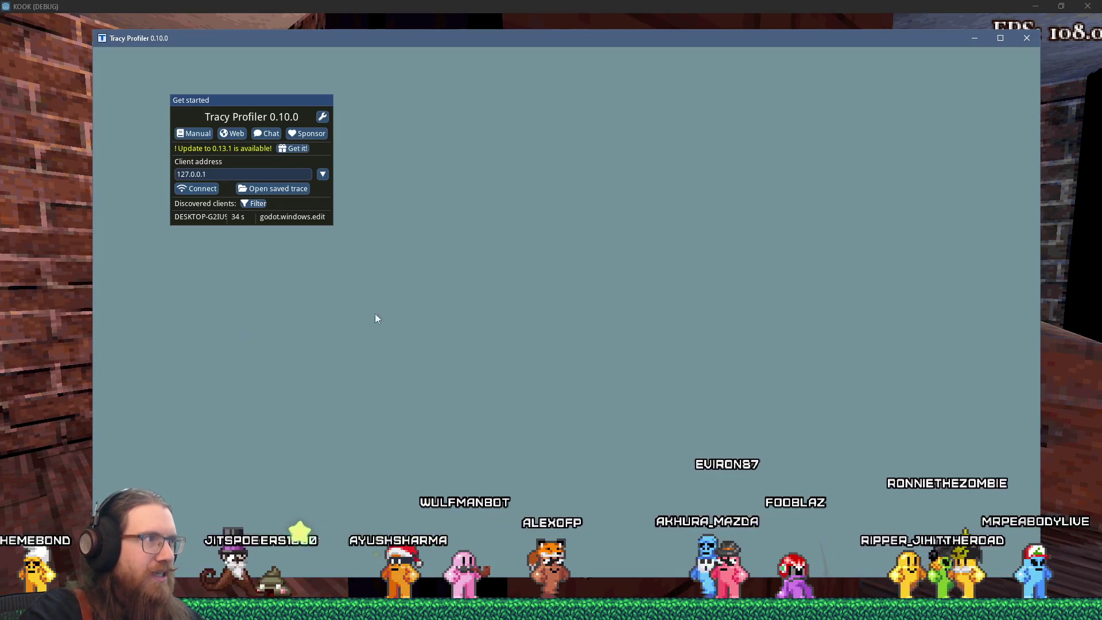
pyautogui.click(1041, 318)
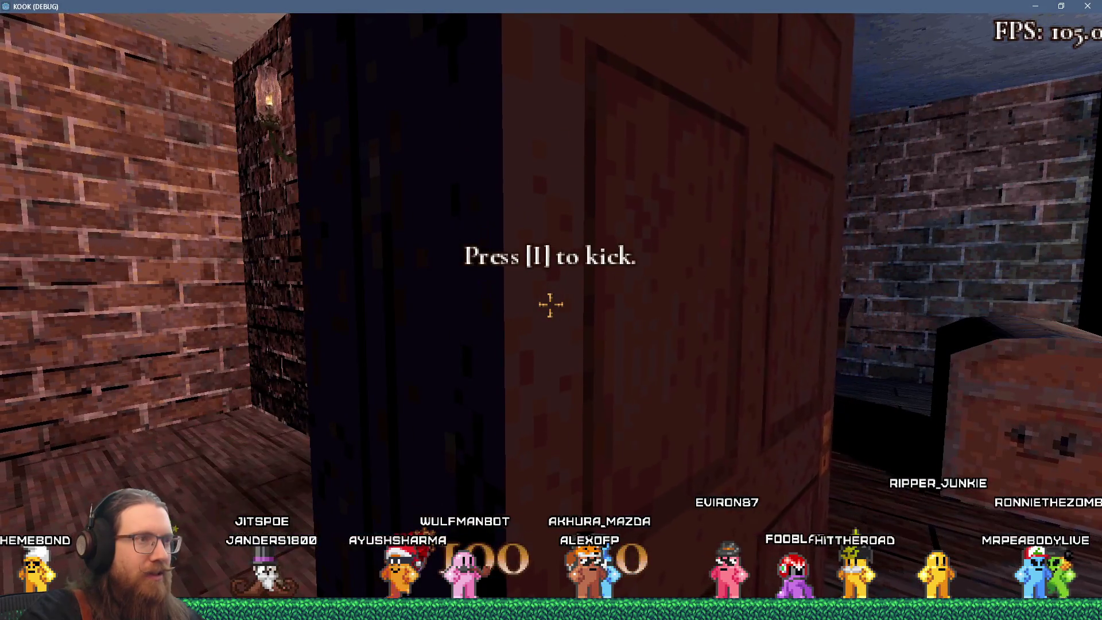
pyautogui.press('Escape')
pyautogui.click(552, 310)
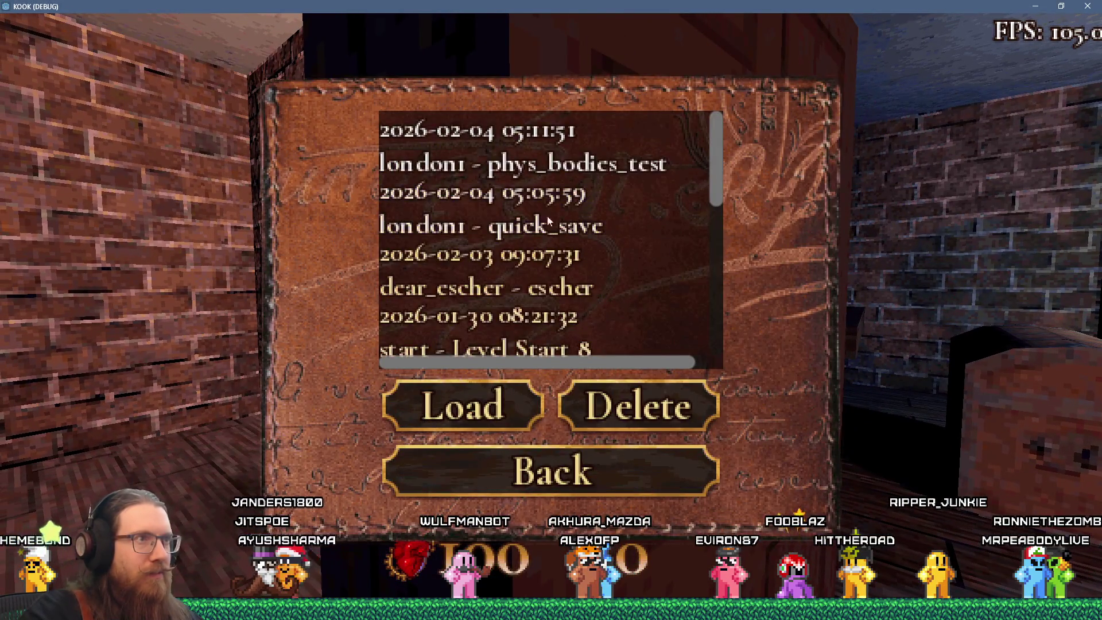
pyautogui.click(468, 403)
pyautogui.press('Escape')
pyautogui.press('Escape')
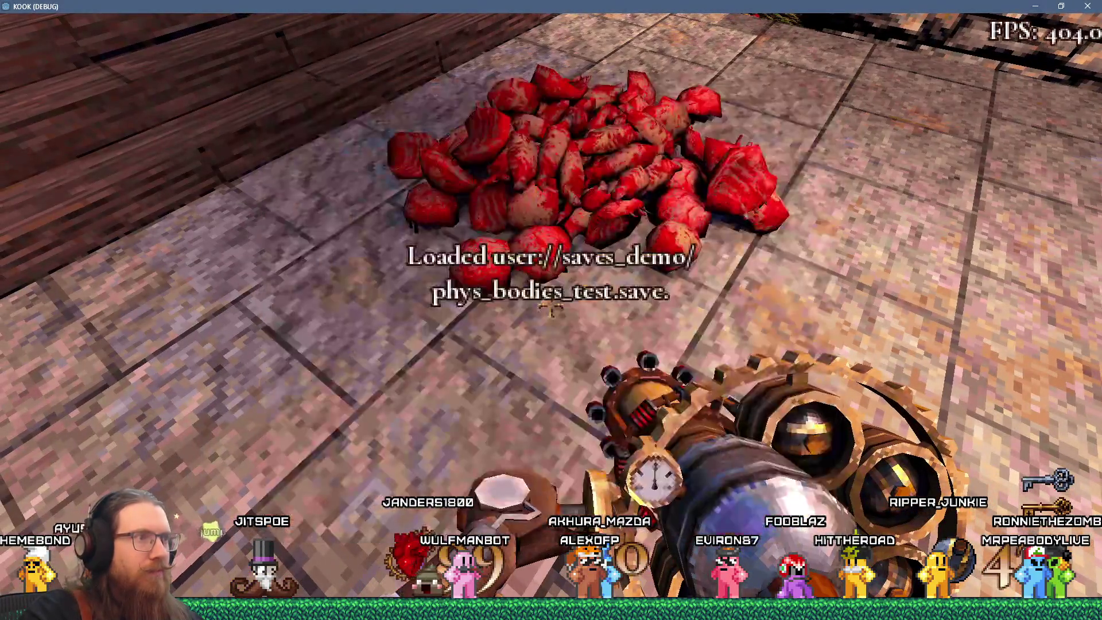
# Connect Tracy to the godot client and fire a shot at the gib pile.
pyautogui.hotkey('alt', 'Tab')
pyautogui.hotkey('alt', 'Tab')
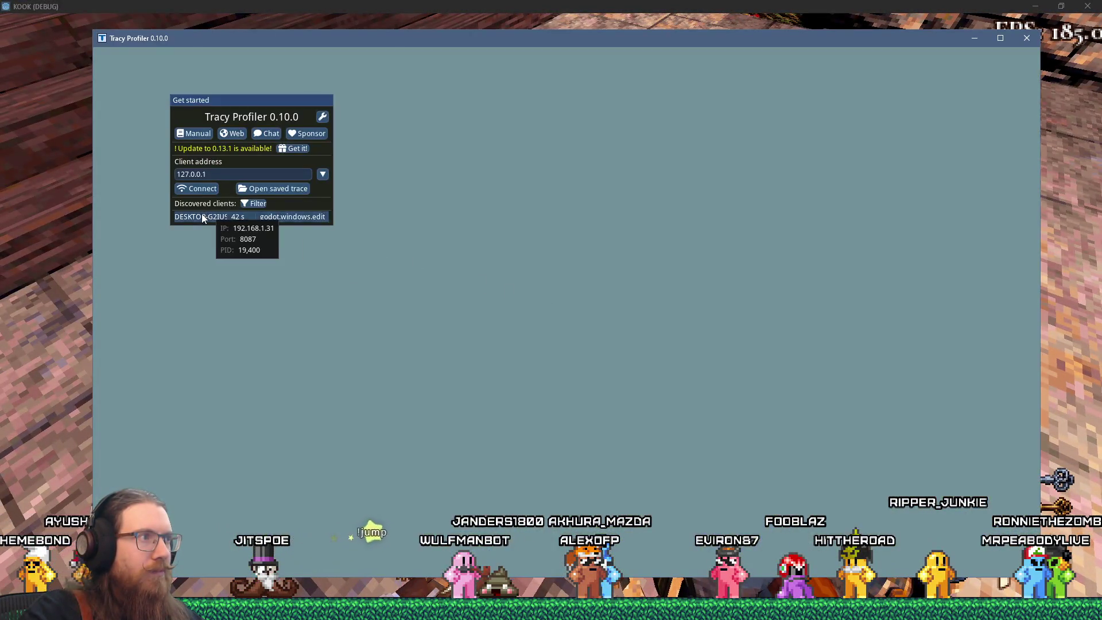
pyautogui.click(201, 214)
pyautogui.hotkey('alt', 'Tab')
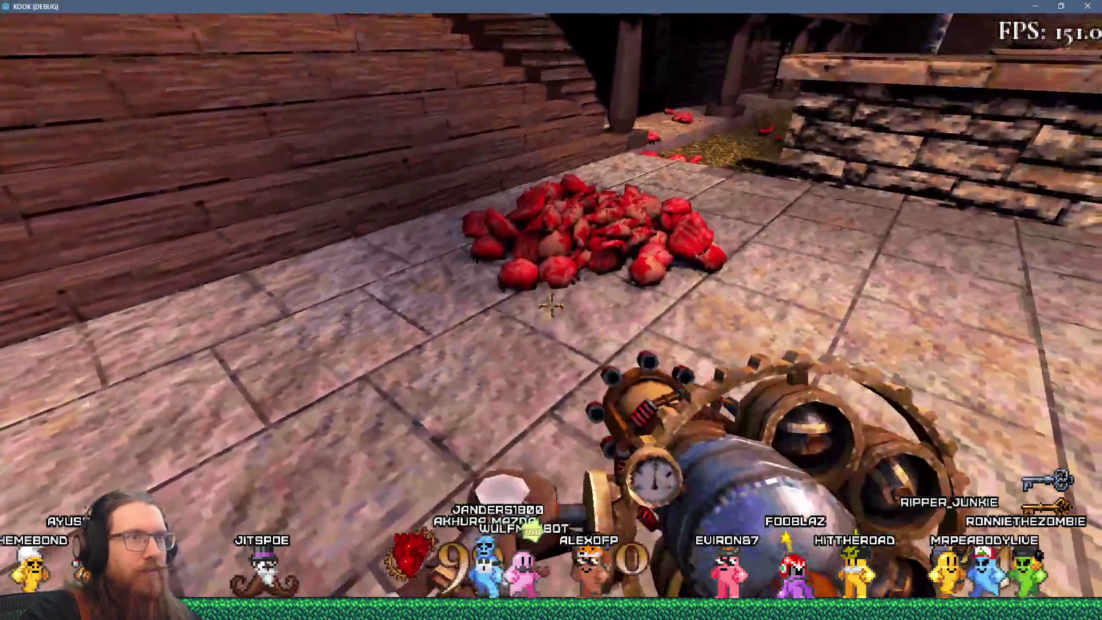
pyautogui.click(551, 307)
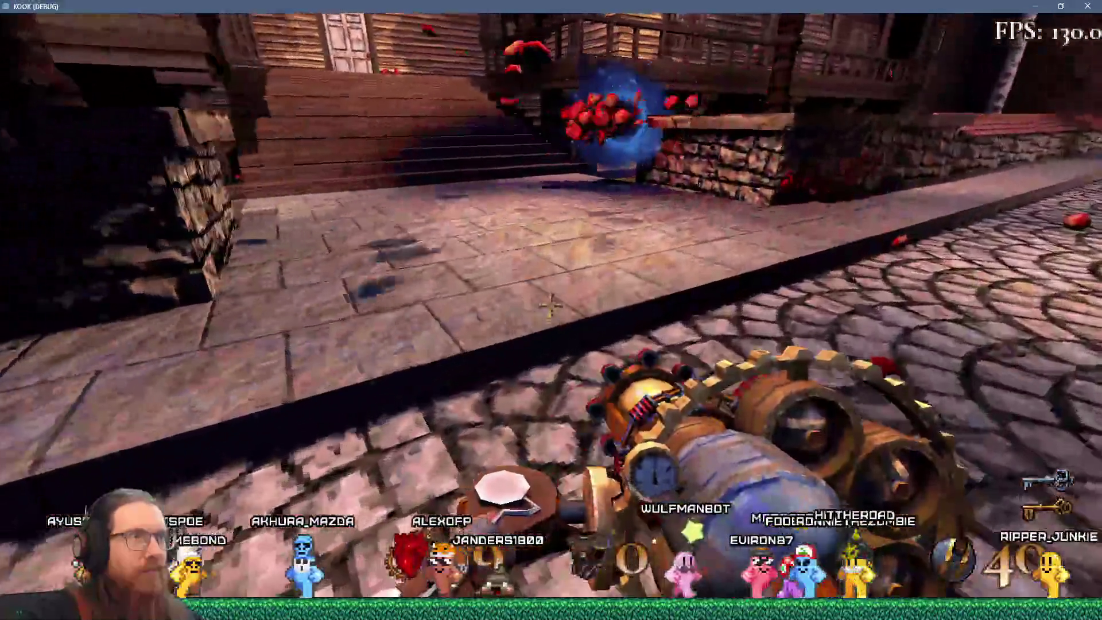
# Open the game's development console, moving between Tracy's timeline and the game.
pyautogui.hotkey('alt', 'Tab')
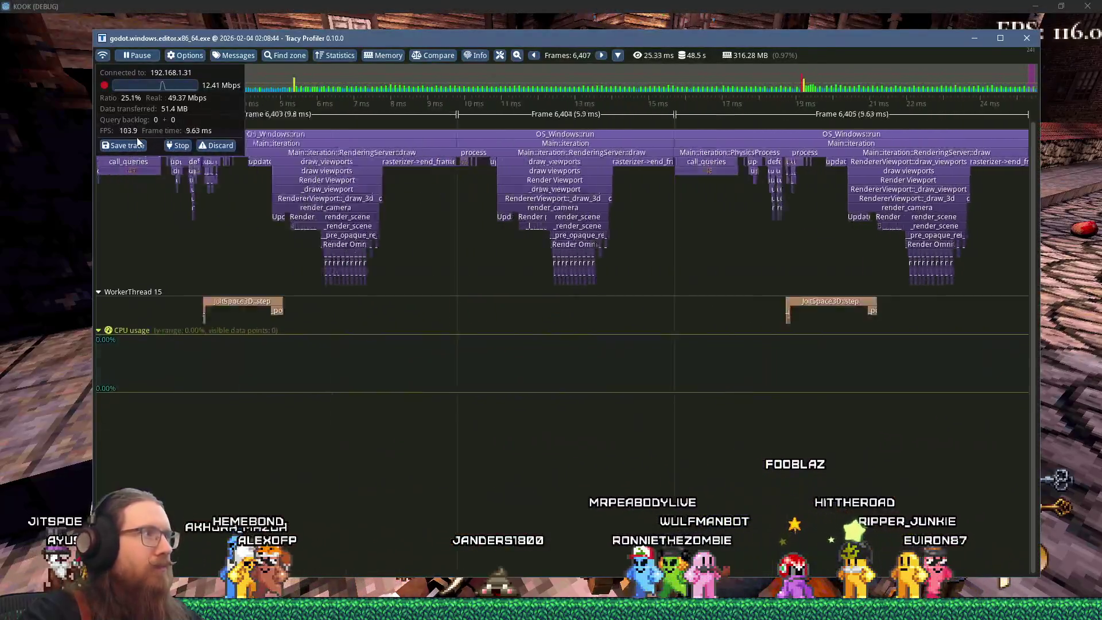
pyautogui.hotkey('alt', 'Tab')
pyautogui.press('`')
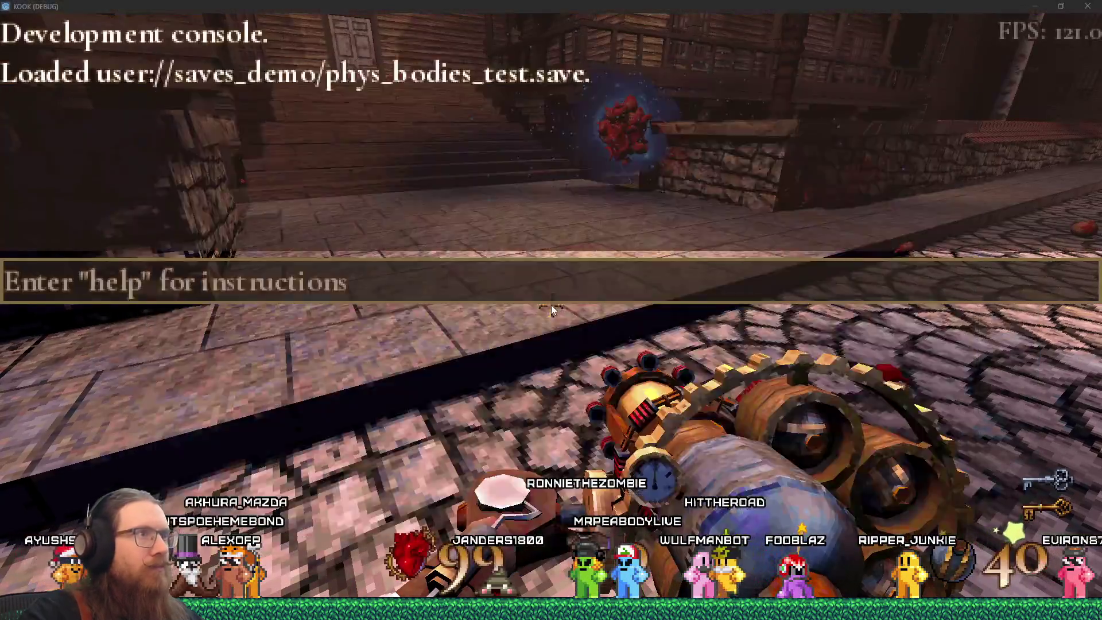
pyautogui.hotkey('alt', 'Tab')
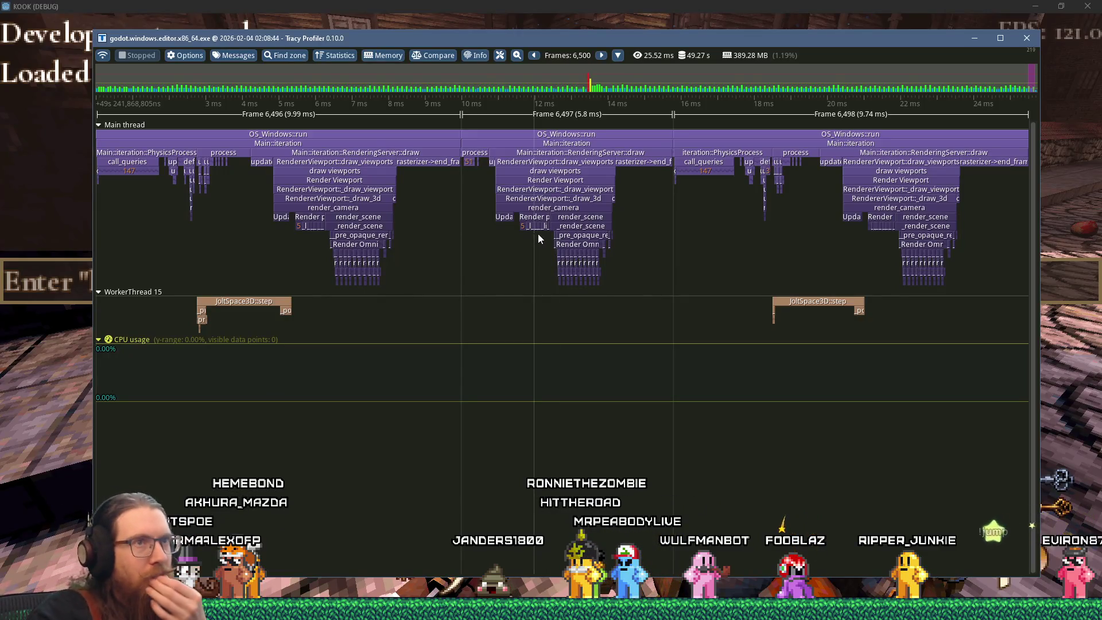
# Zoom Tracy's timeline onto JoltSpace3D::step to read its execution times, then return to the Godot editor.
pyautogui.scroll(5, 846, 243)
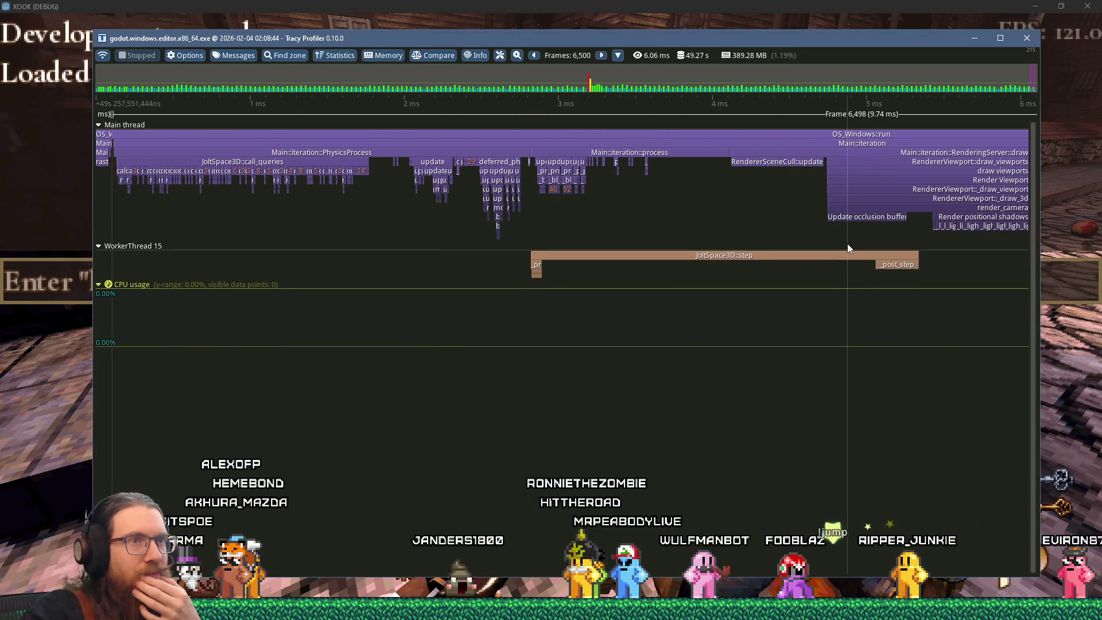
pyautogui.moveTo(600, 261)
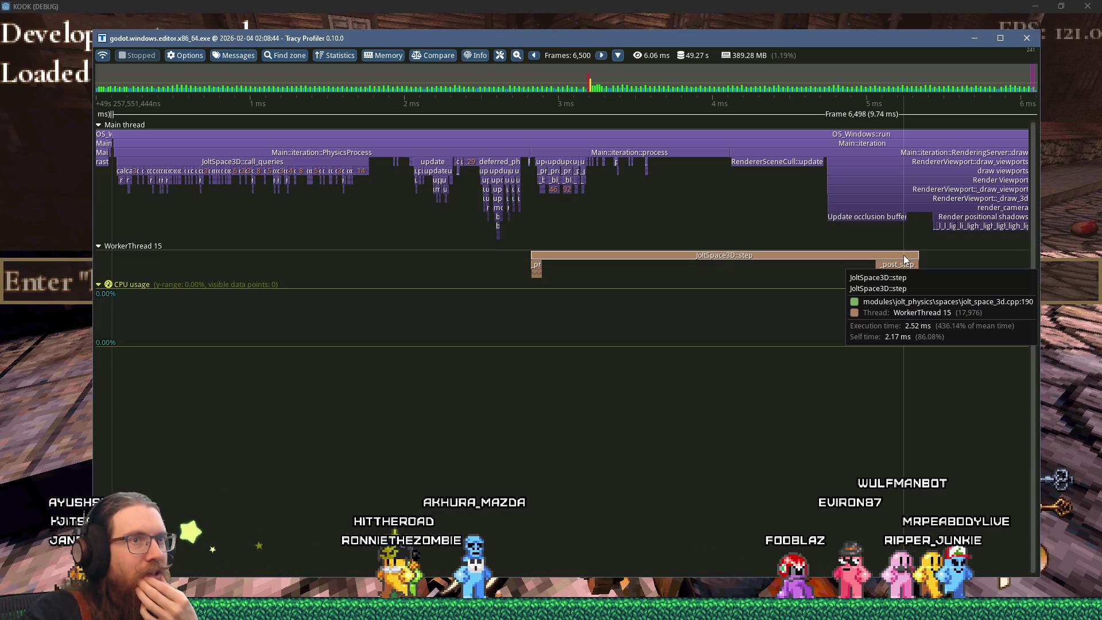
pyautogui.scroll(-3, 904, 259)
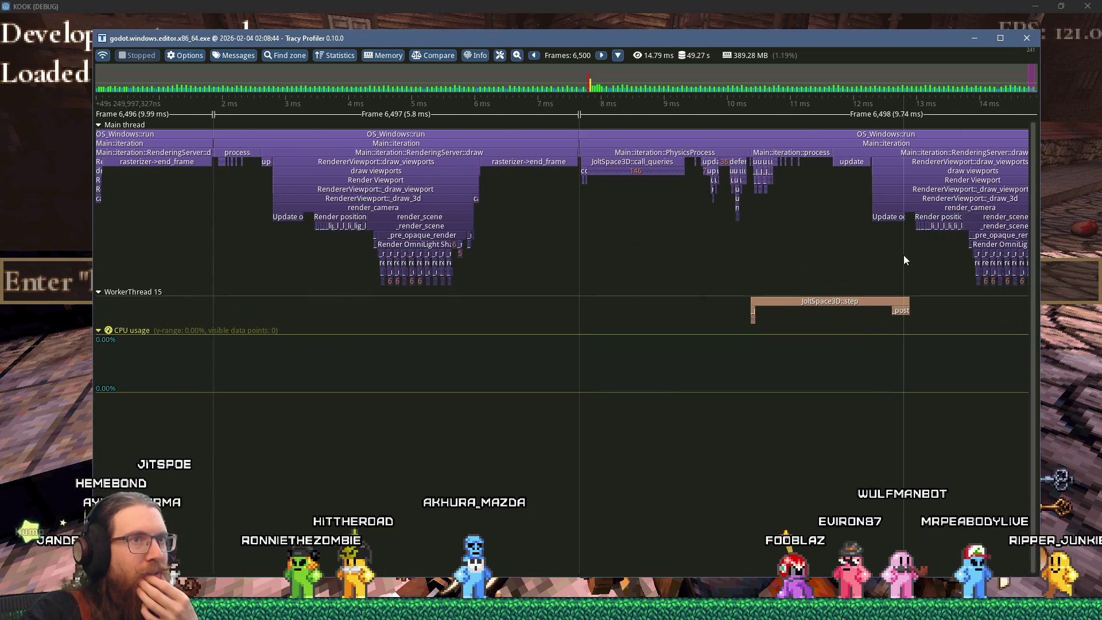
pyautogui.moveTo(848, 303)
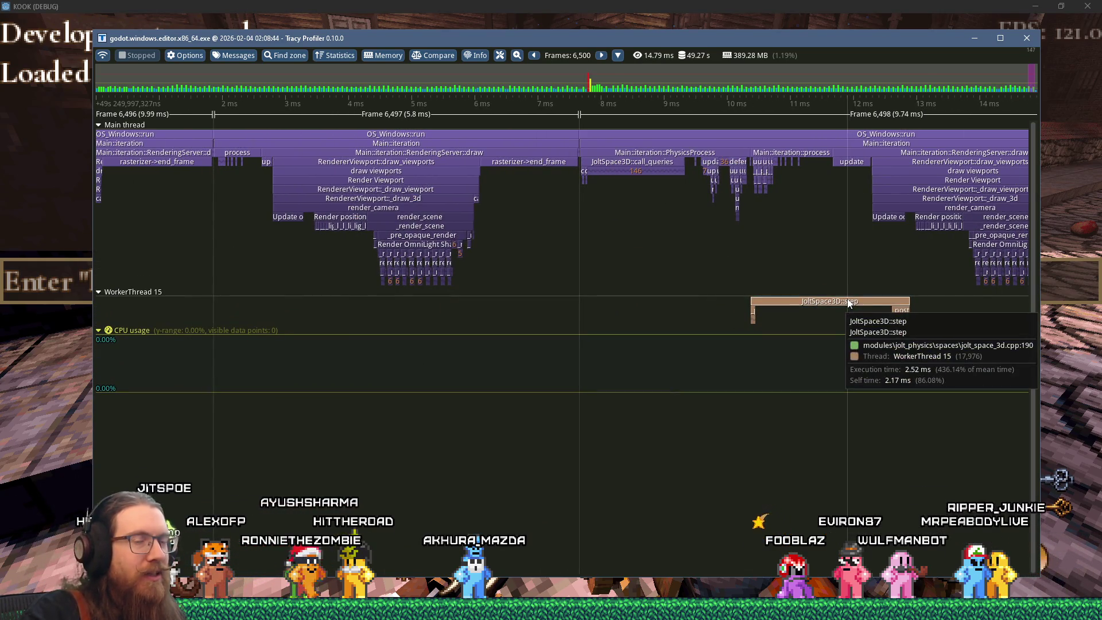
pyautogui.scroll(4, 849, 302)
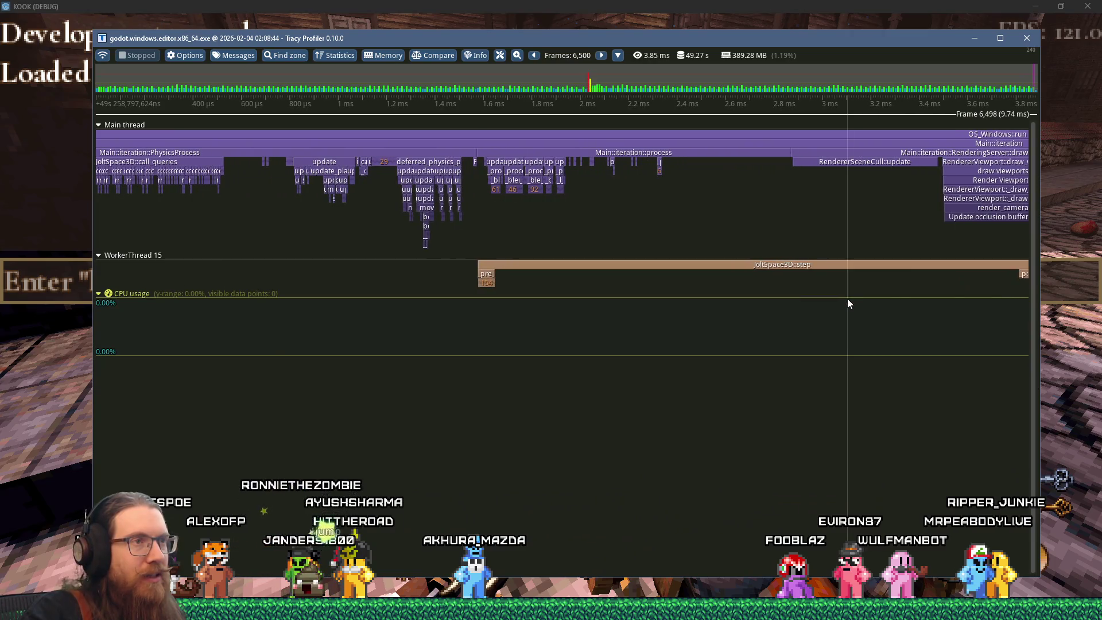
pyautogui.scroll(5, 583, 194)
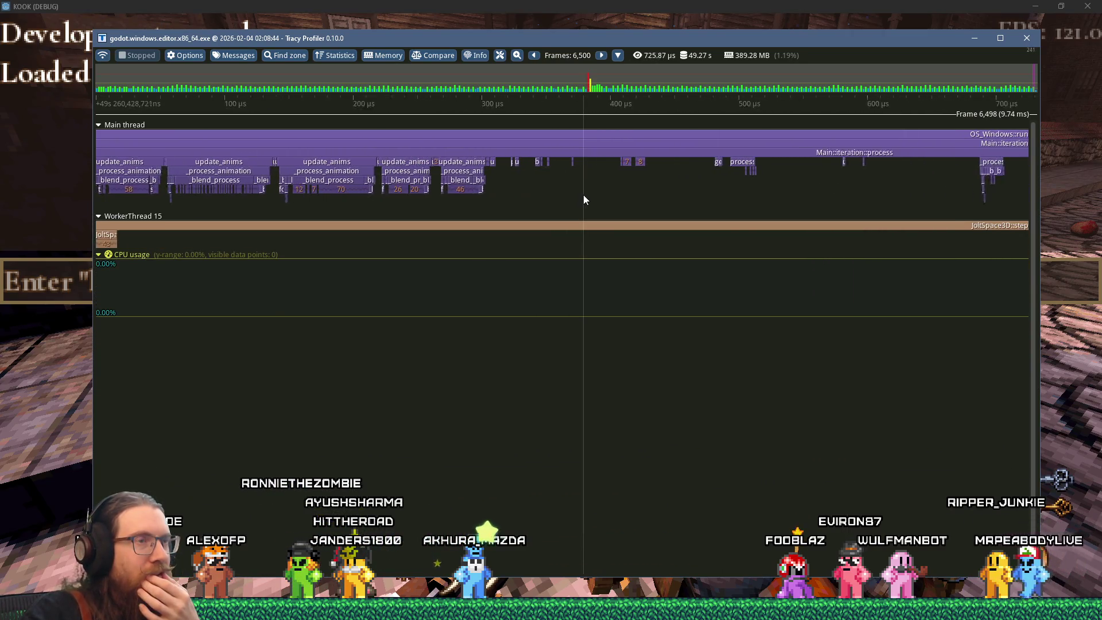
pyautogui.scroll(-1, 583, 195)
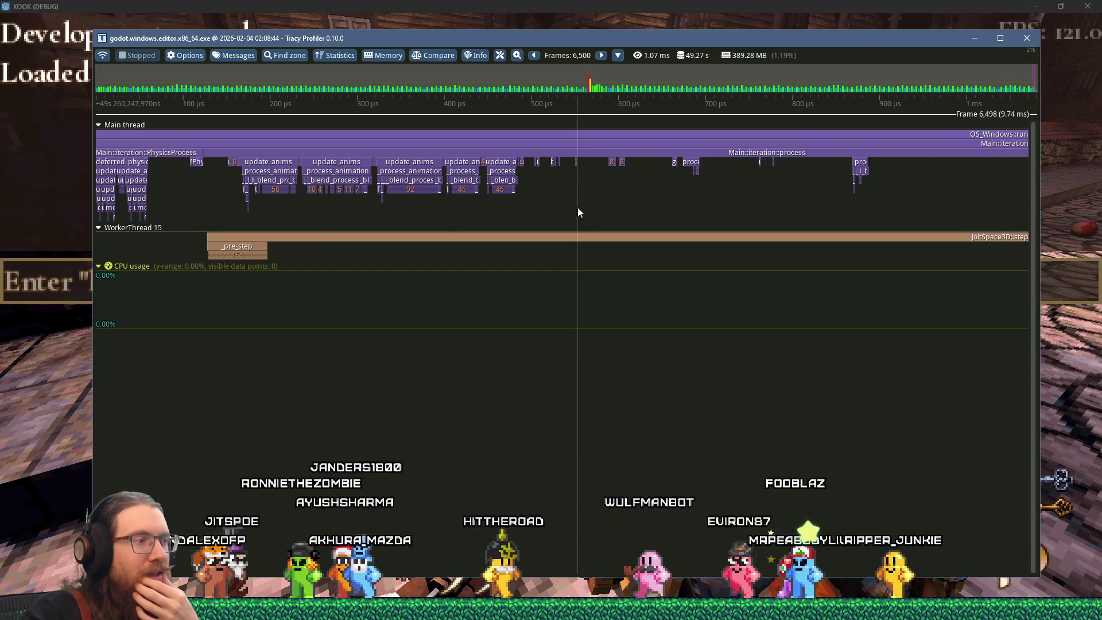
pyautogui.hotkey('alt', 'Tab')
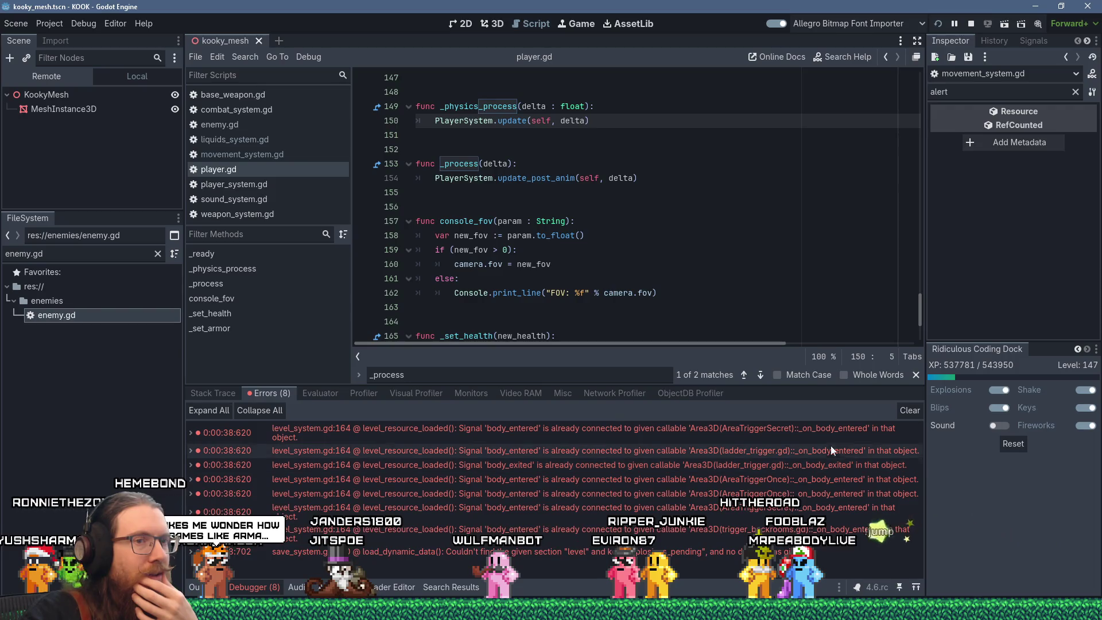
# Empty the Debugger's Errors tab of its 8 logged errors.
pyautogui.click(907, 410)
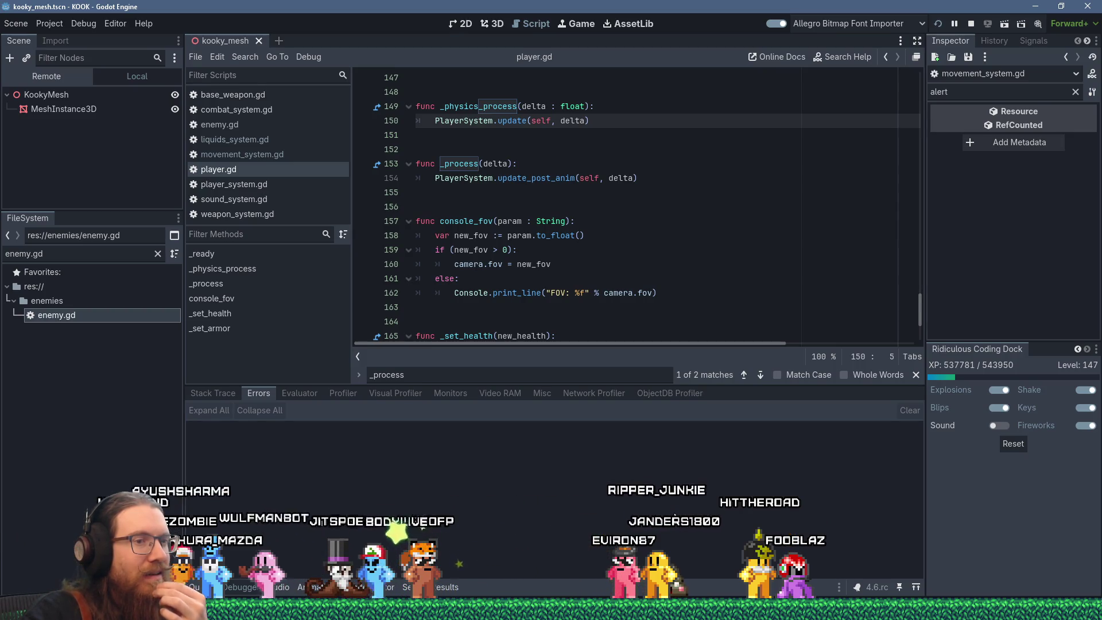
pyautogui.moveTo(802, 609)
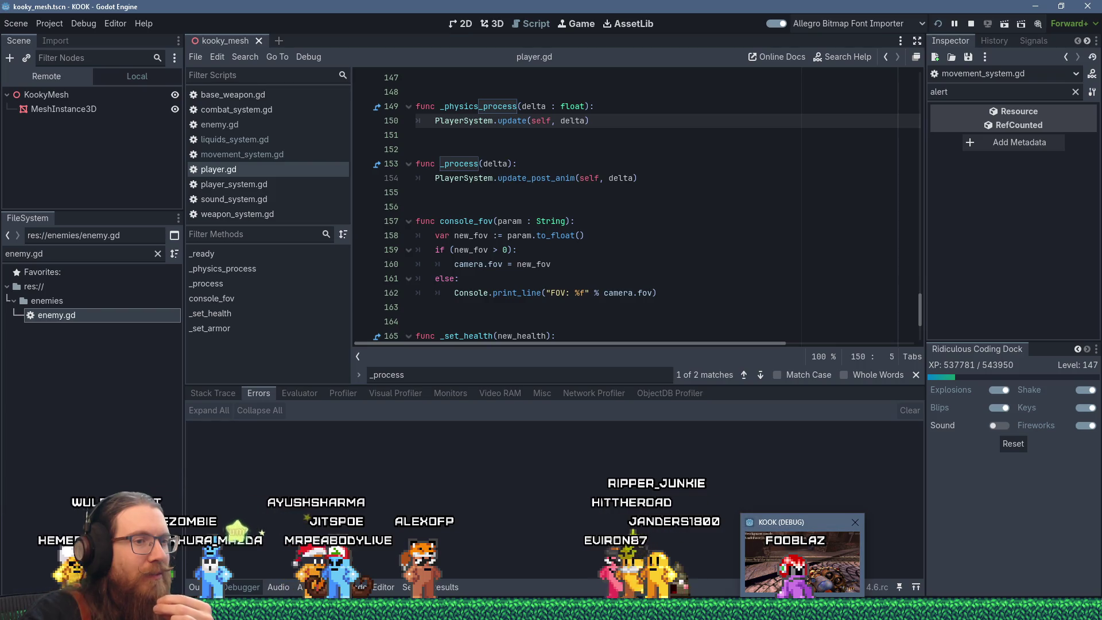
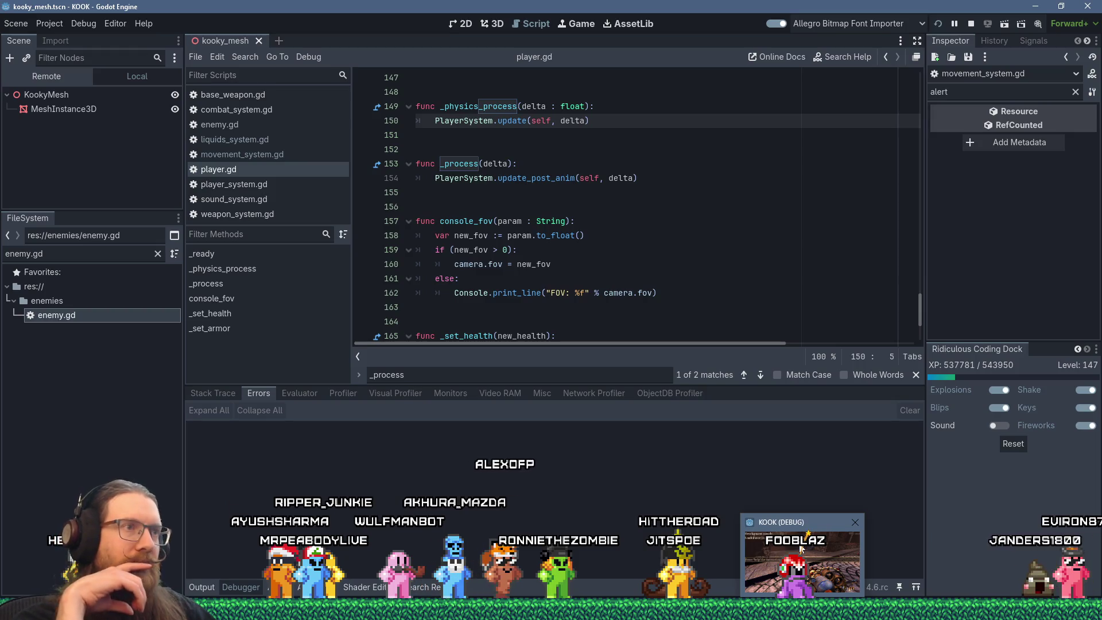
# Cycle through Tracy, Godot's Search menu and Visual Studio, ending on the Tracy trace.
pyautogui.hotkey('alt', 'Tab')
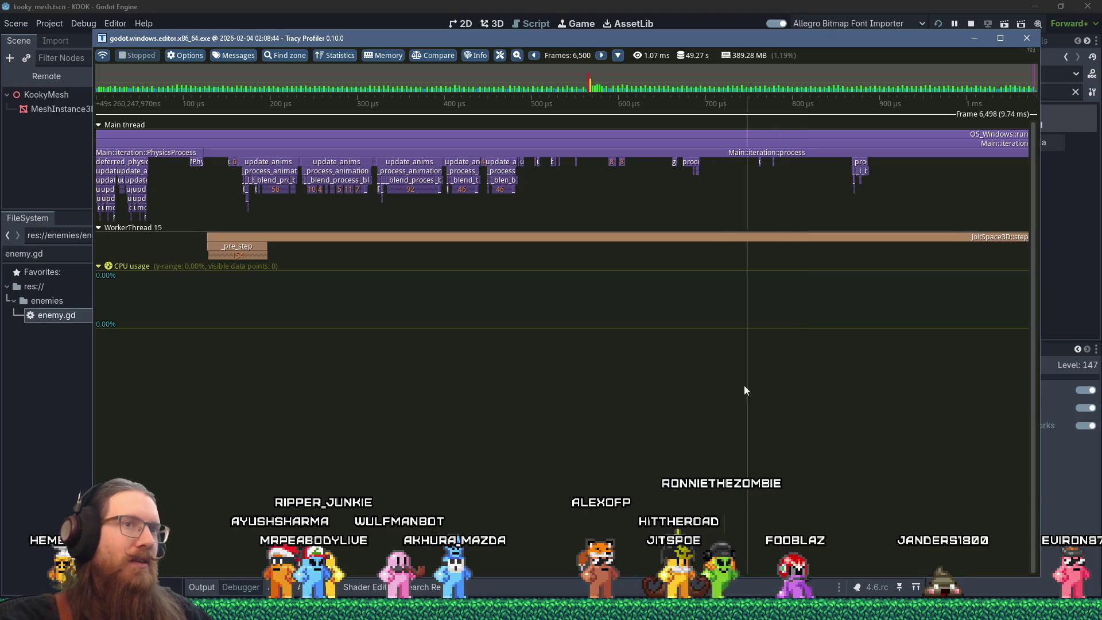
pyautogui.scroll(-5, 801, 275)
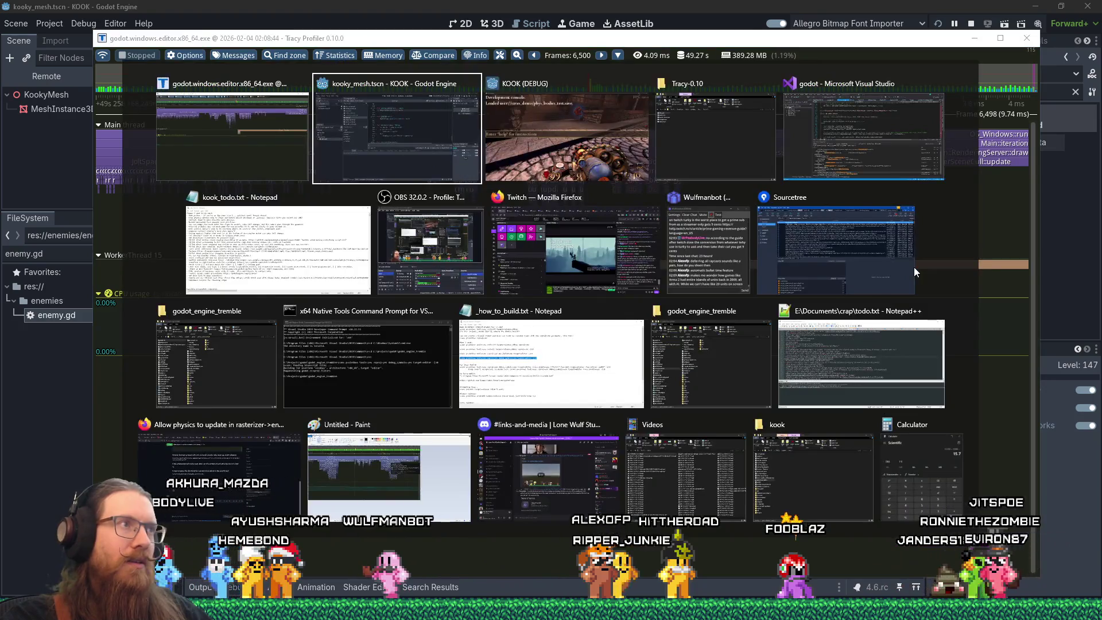
pyautogui.hotkey('alt', 'Tab')
pyautogui.click(245, 60)
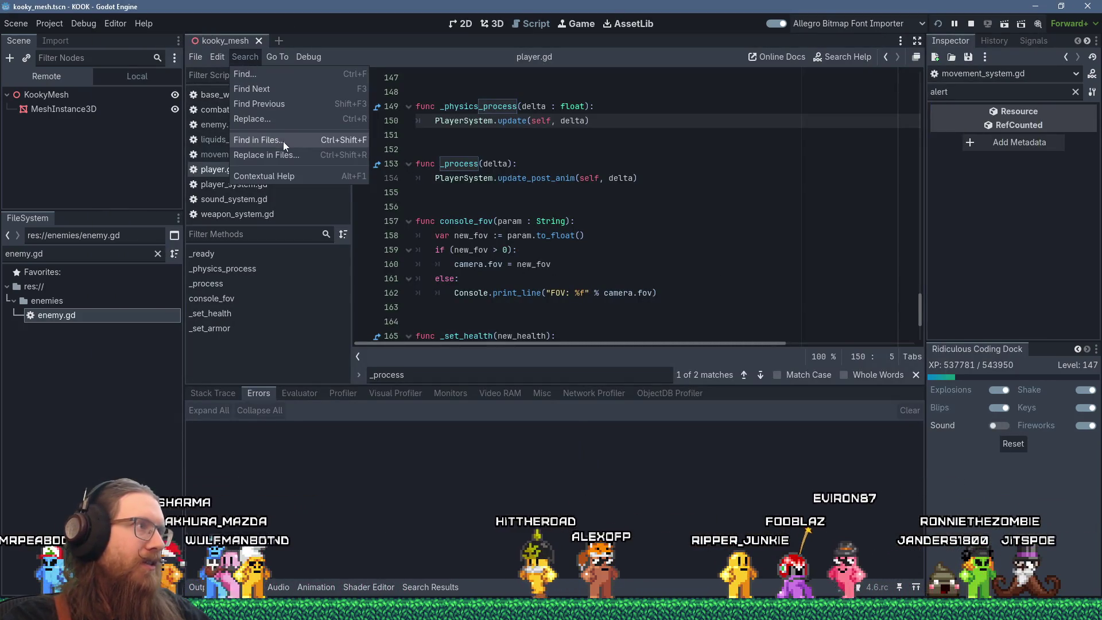
pyautogui.hotkey('alt', 'Tab')
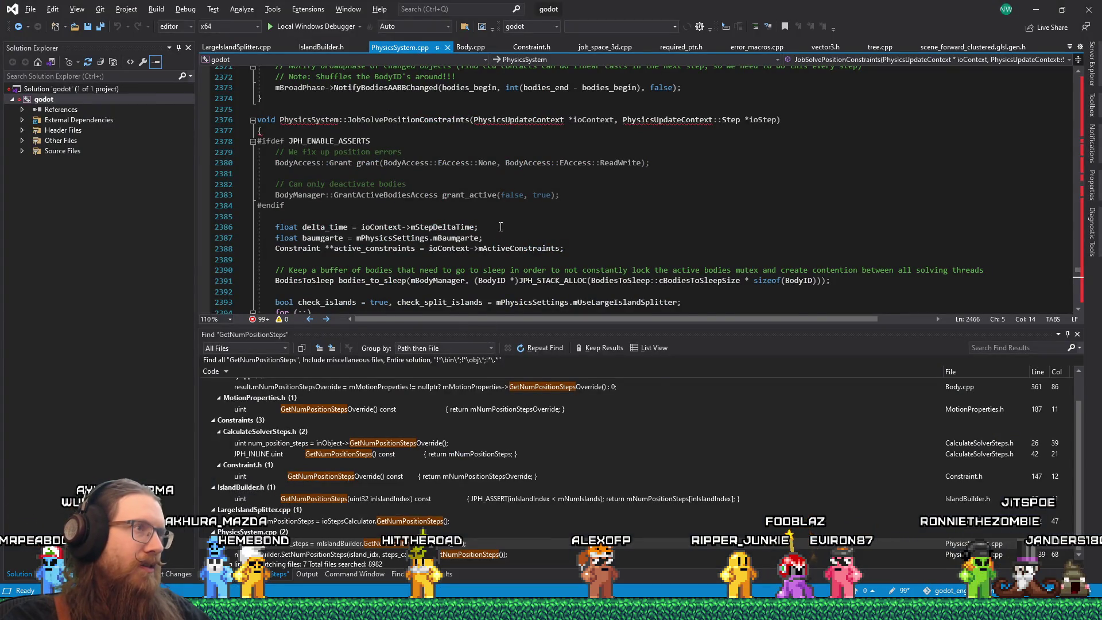
pyautogui.hotkey('alt', 'Tab')
pyautogui.hotkey('alt', 'Tab')
pyautogui.hotkey('alt', 'Tab')
pyautogui.hotkey('alt', 'Tab')
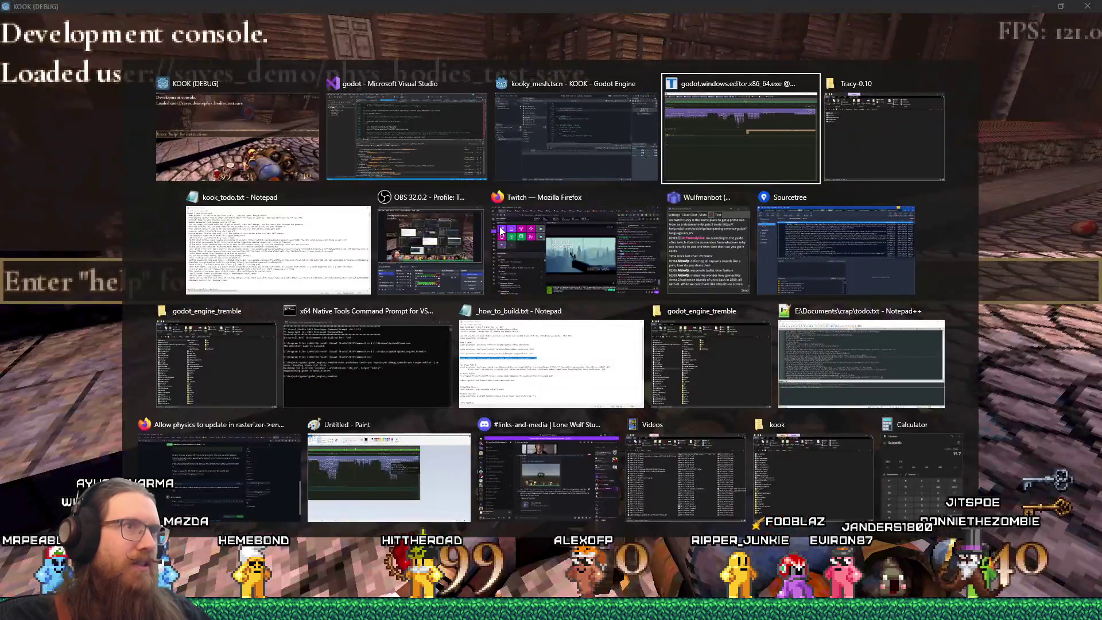
# Zoom into the PhysicsProcess and JoltSpace3D::step zones near frames 6,497–6,498 and read their timings.
pyautogui.scroll(4, 409, 178)
pyautogui.scroll(2, 410, 179)
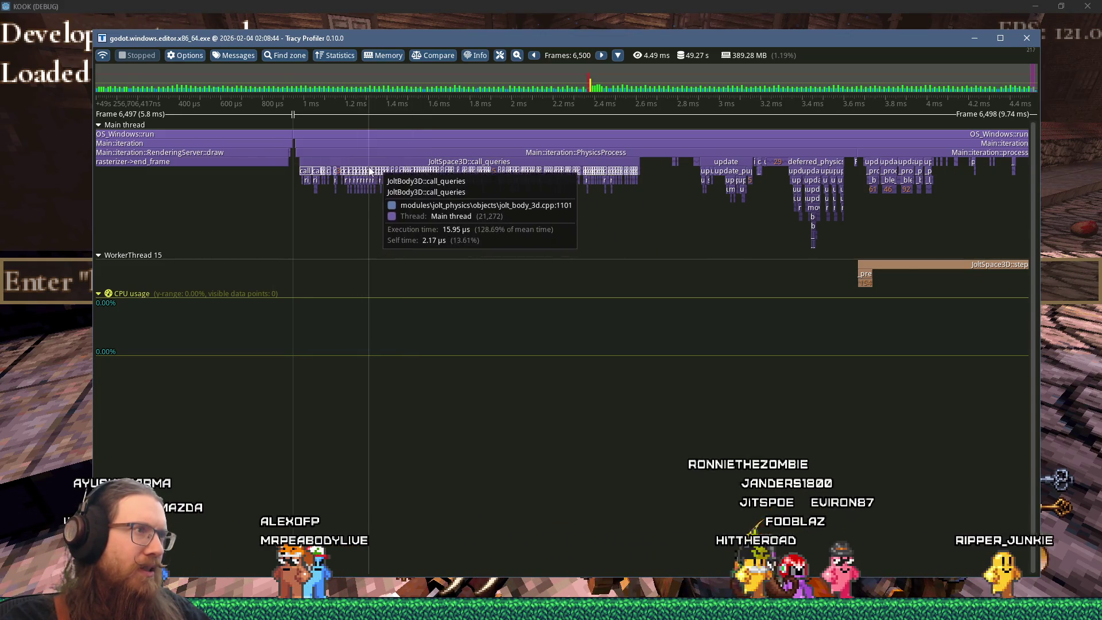
pyautogui.scroll(3, 423, 169)
pyautogui.scroll(10, 427, 178)
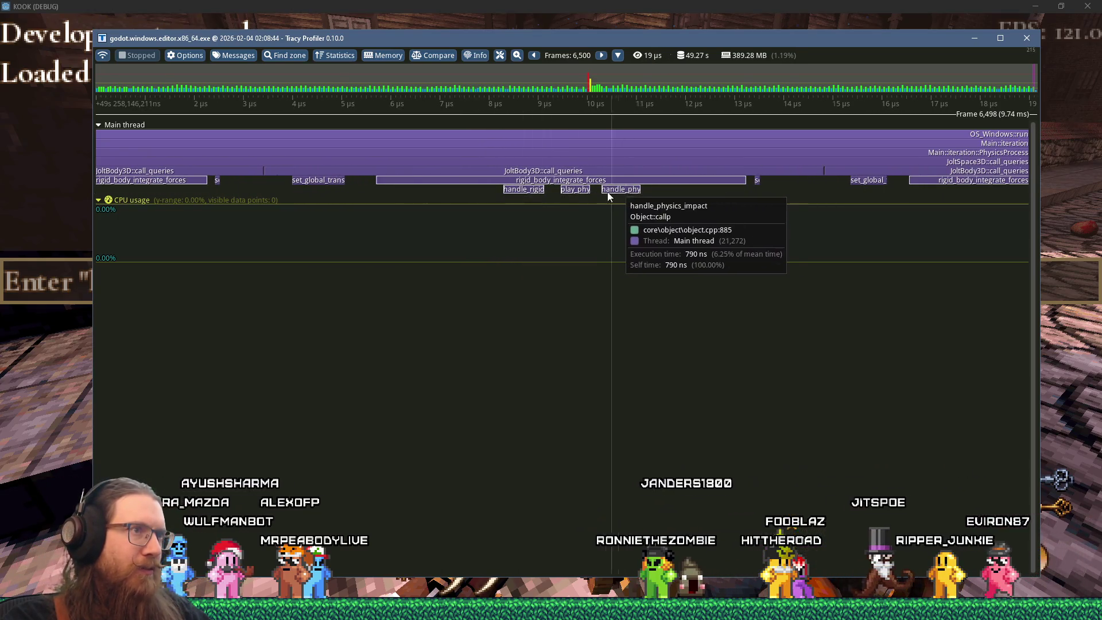
pyautogui.scroll(-2, 603, 178)
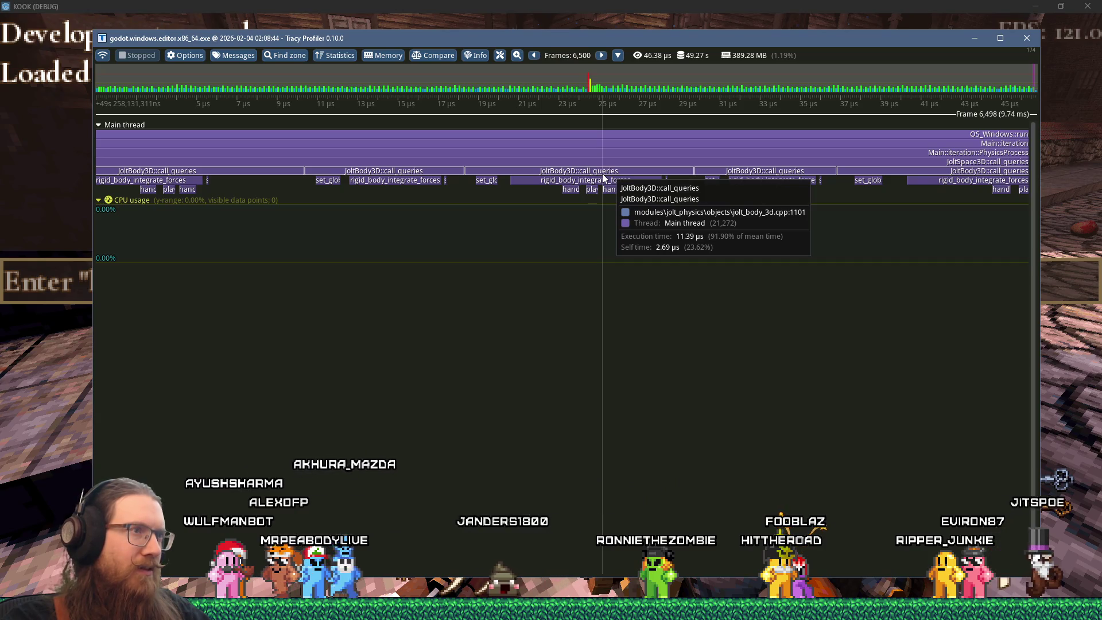
pyautogui.scroll(-1, 603, 177)
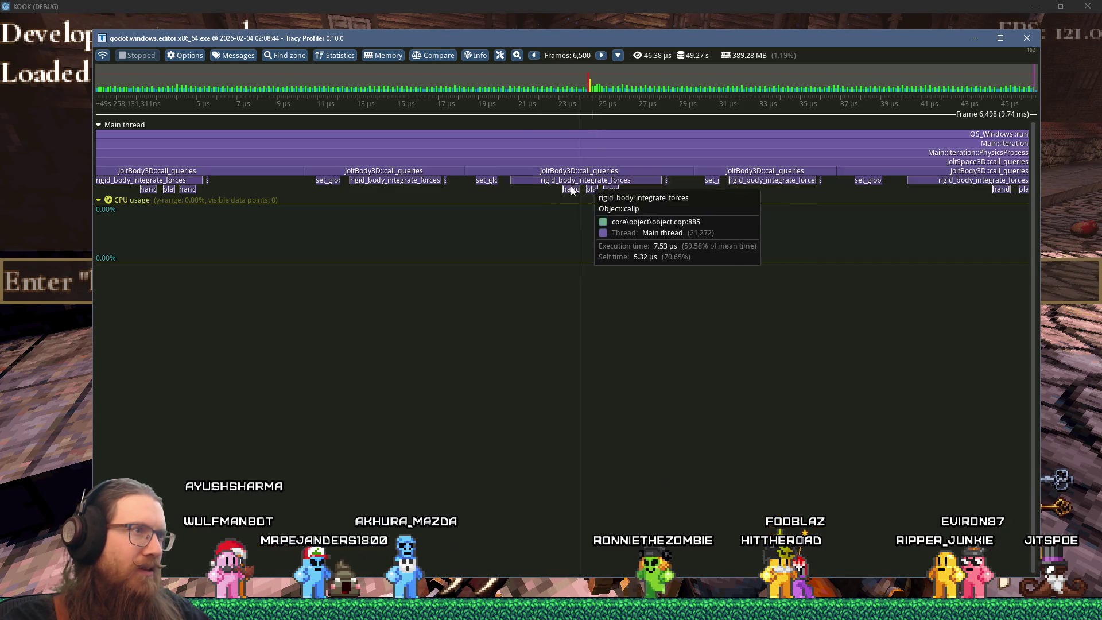
pyautogui.scroll(-10, 487, 184)
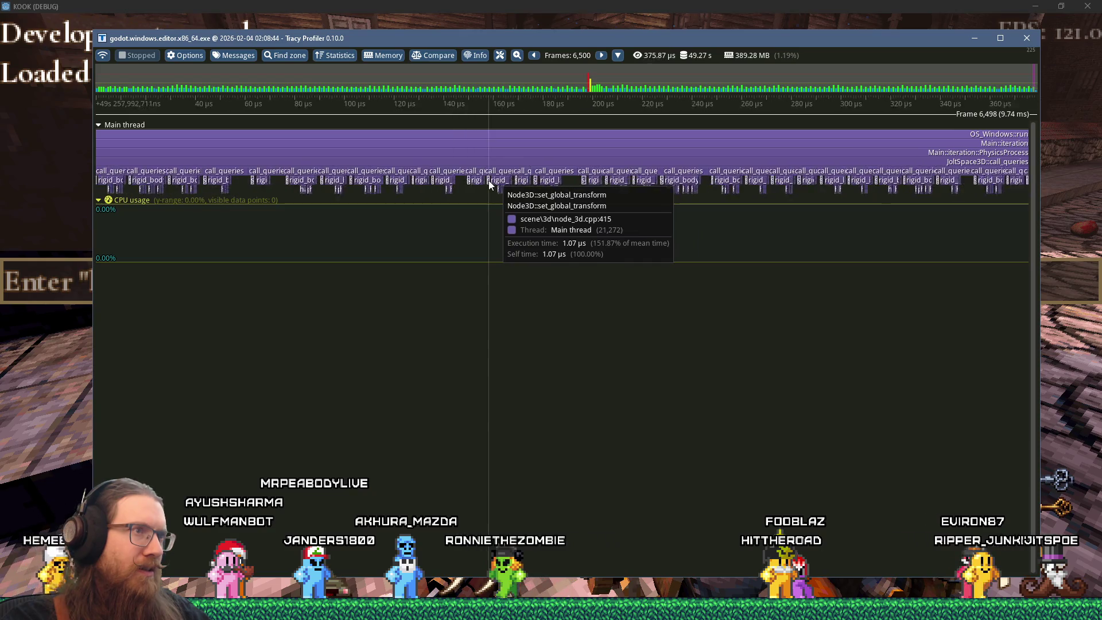
pyautogui.scroll(4, 590, 330)
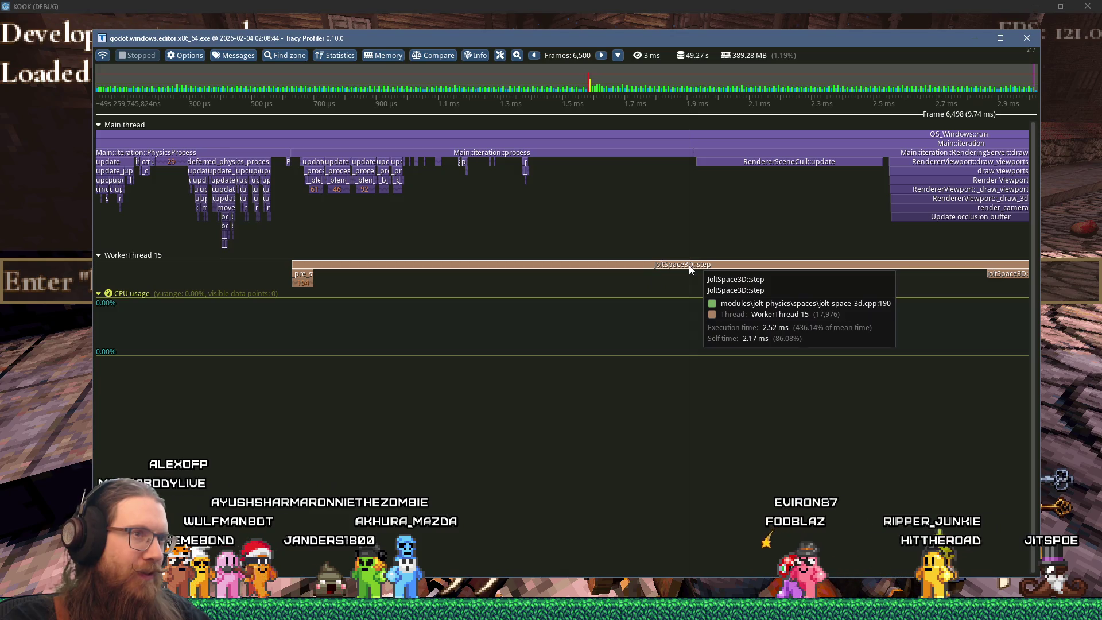
pyautogui.scroll(-2, 689, 267)
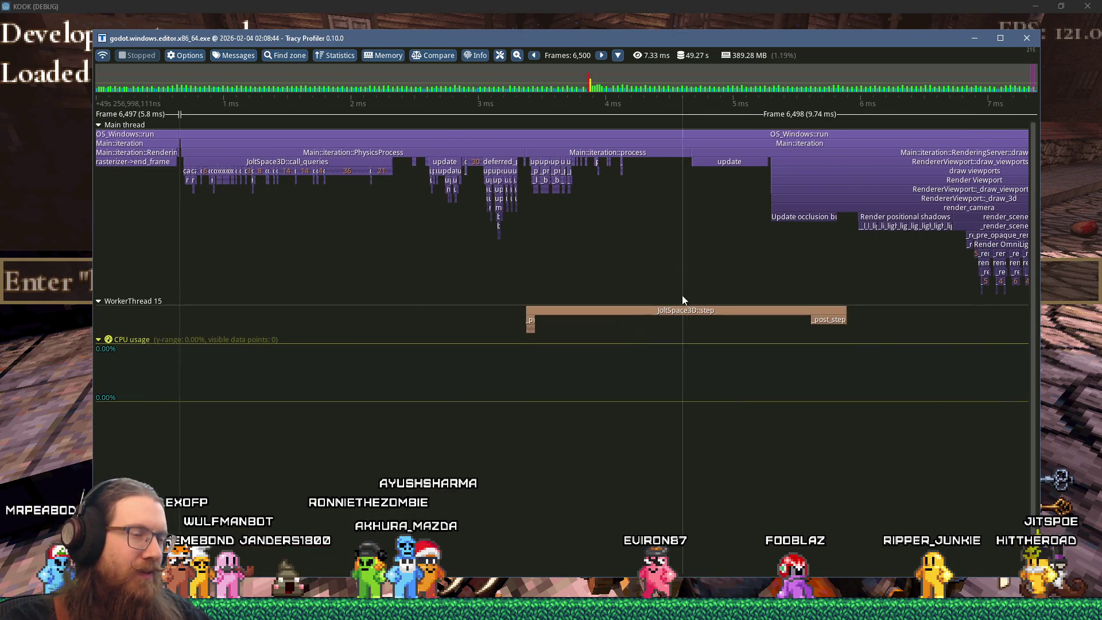
pyautogui.moveTo(673, 314)
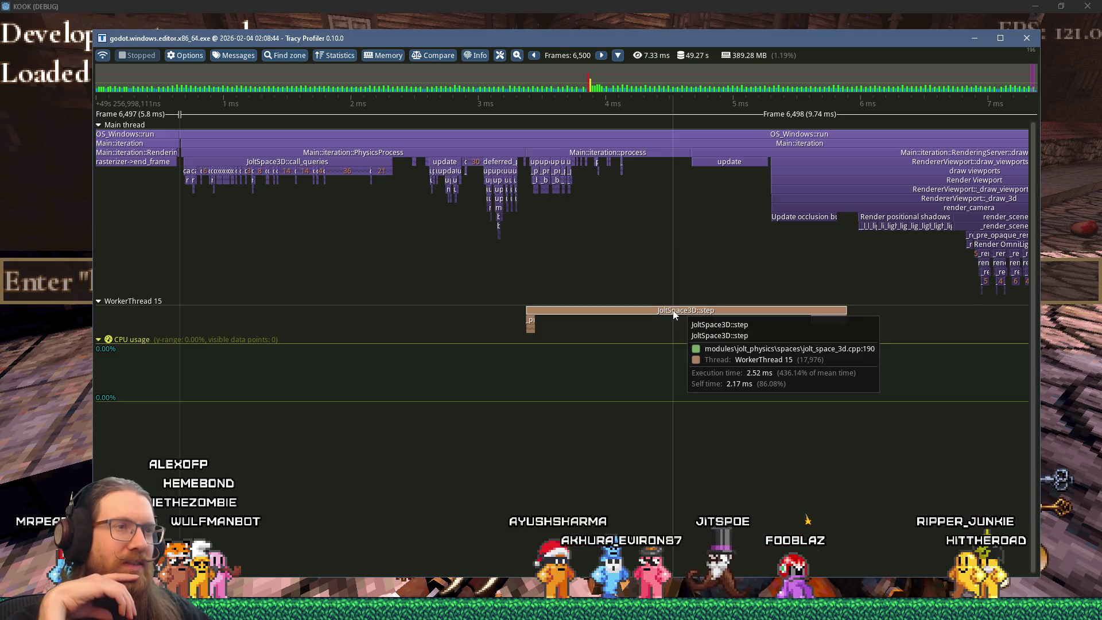
pyautogui.hotkey('alt', 'Tab')
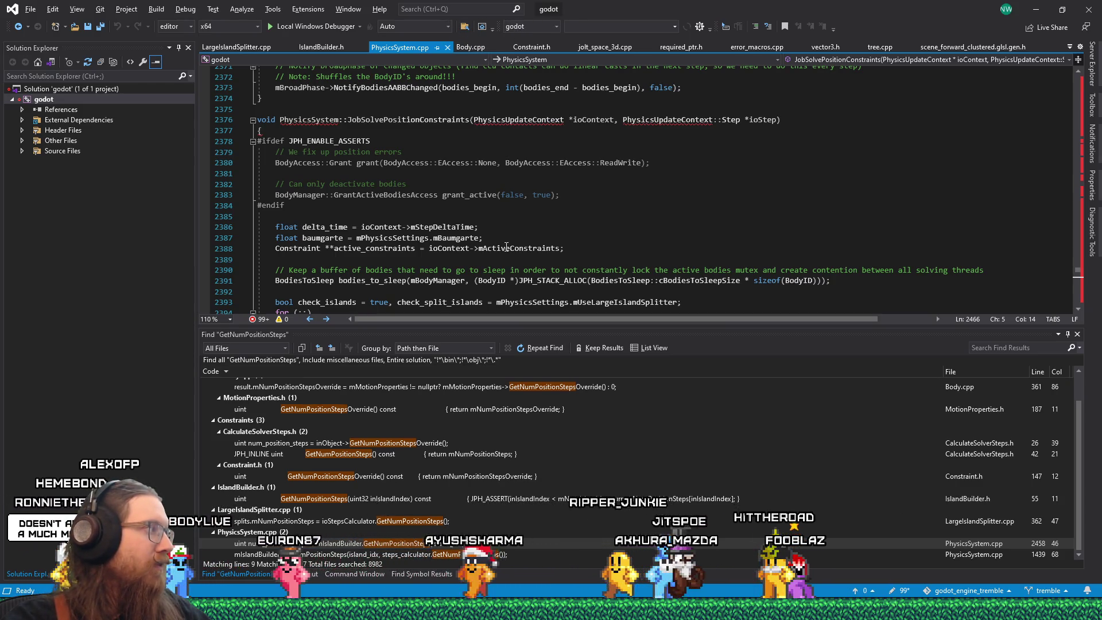
# Search the solution for joltspace3d::step and open its ZoneScopedN line in jolt_space_3d.cpp.
pyautogui.hotkey('ctrl', 'shift', 'f')
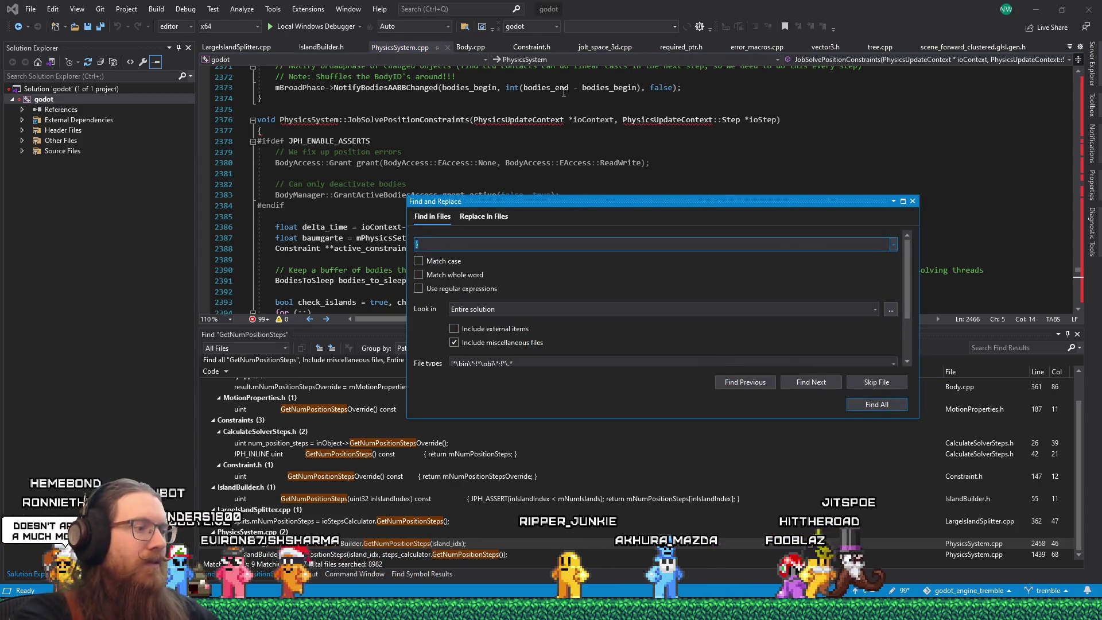
pyautogui.write('joltspace3d')
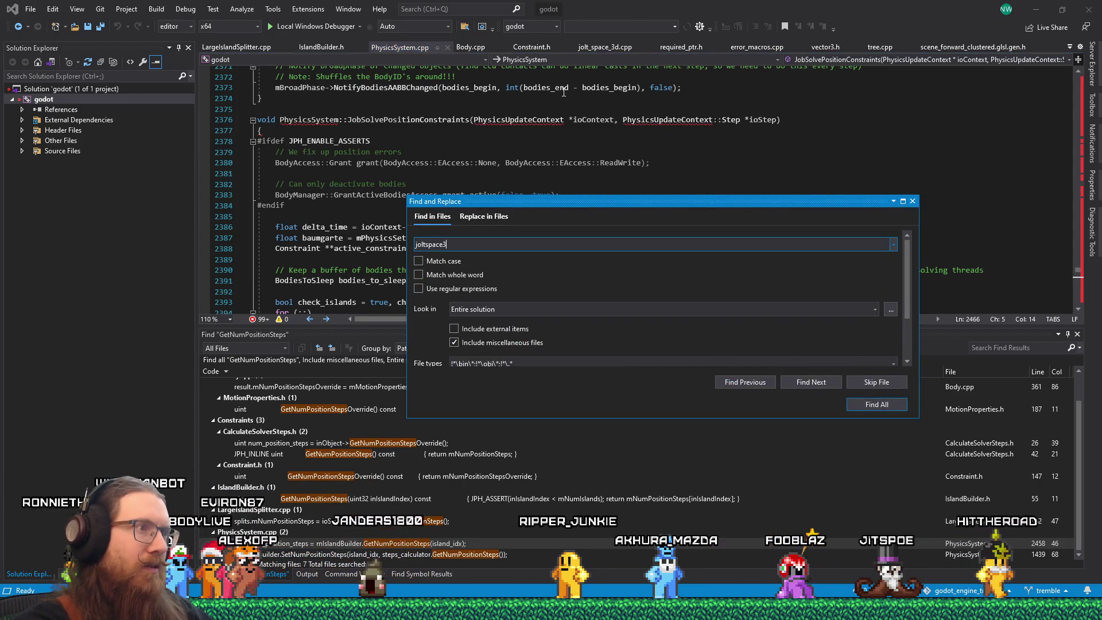
pyautogui.write('::ste')
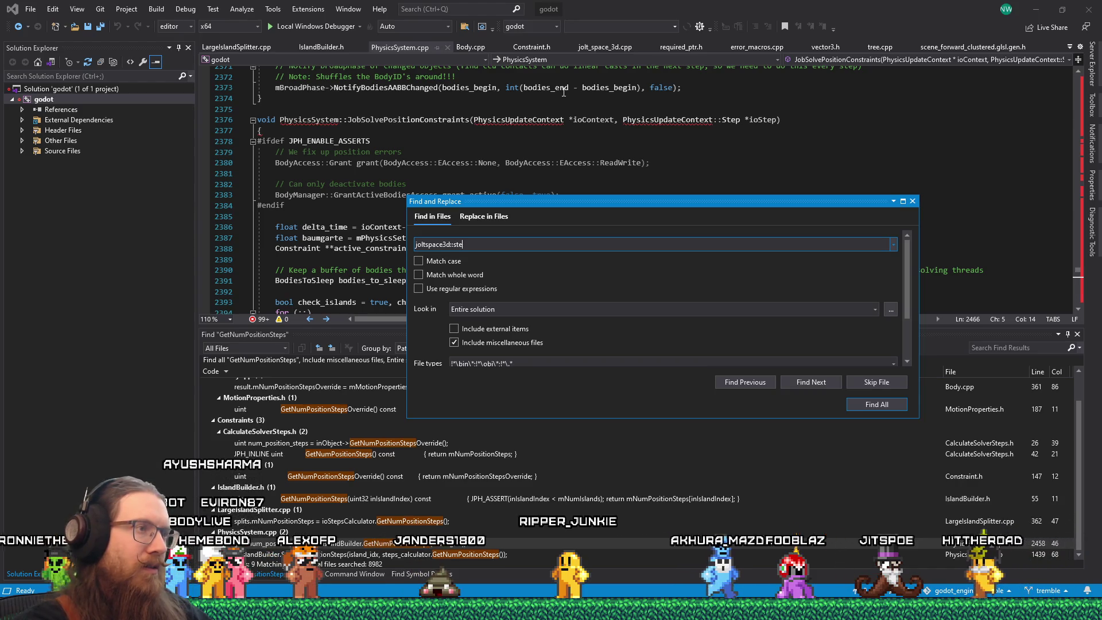
pyautogui.write('p')
pyautogui.press('Return')
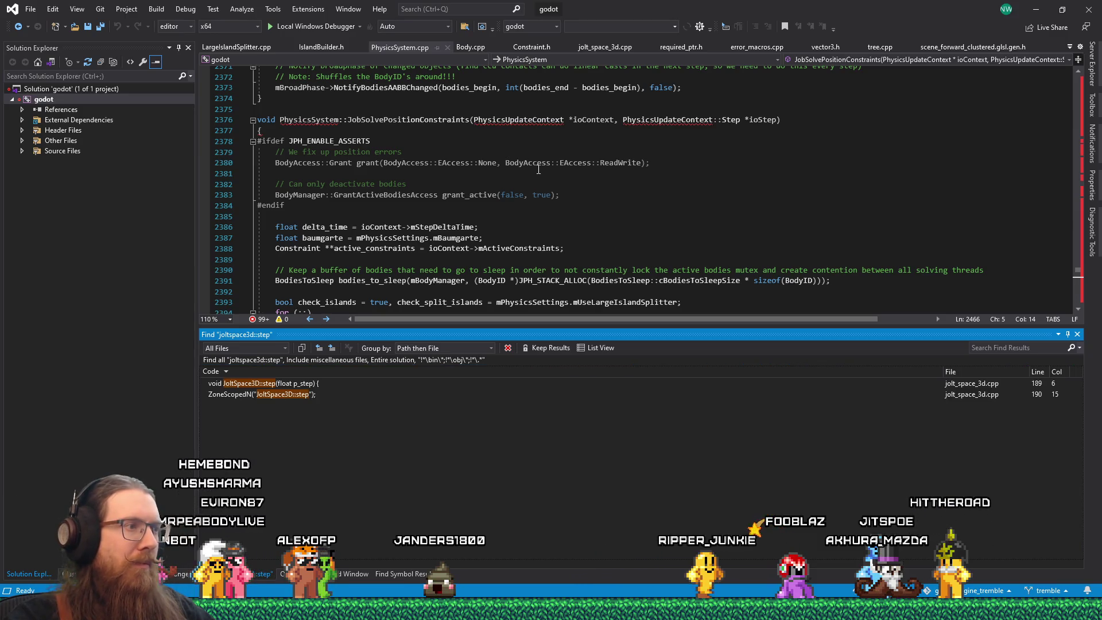
pyautogui.doubleClick(319, 394)
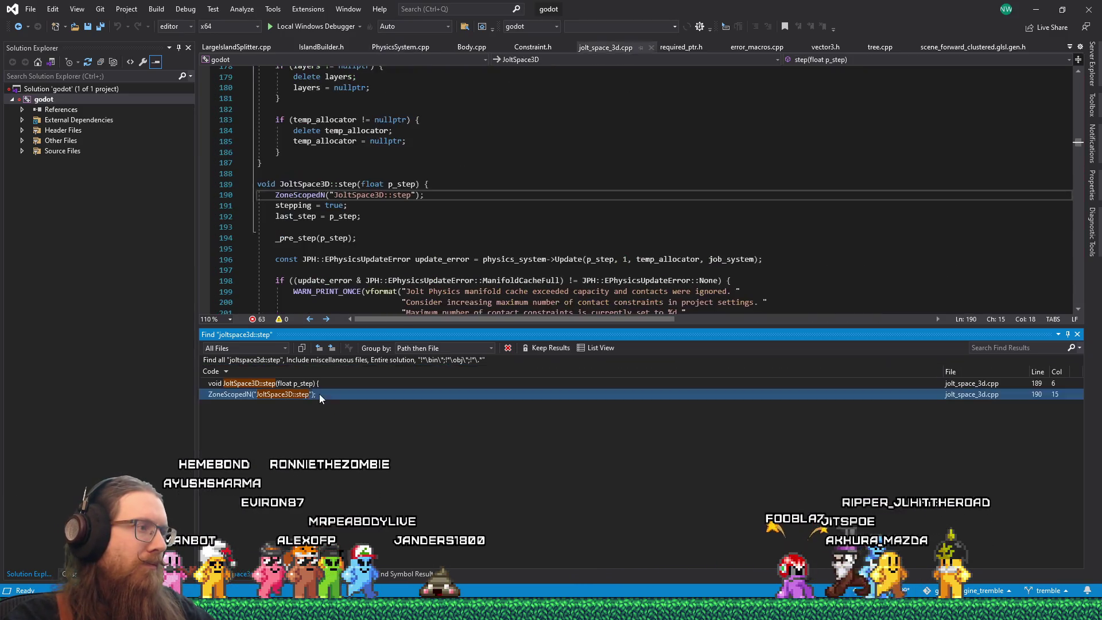
pyautogui.scroll(-2, 411, 224)
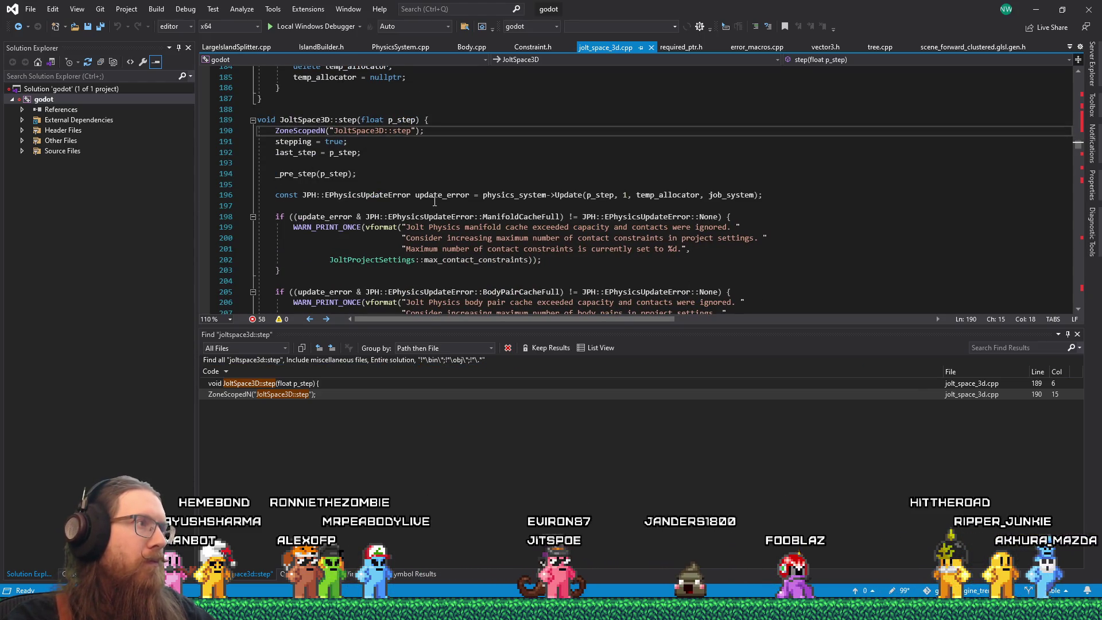
# Enlarge the code area above the search results and glance back at the Tracy trace.
pyautogui.moveTo(590, 325); pyautogui.dragTo(589, 477)
pyautogui.scroll(-2, 510, 356)
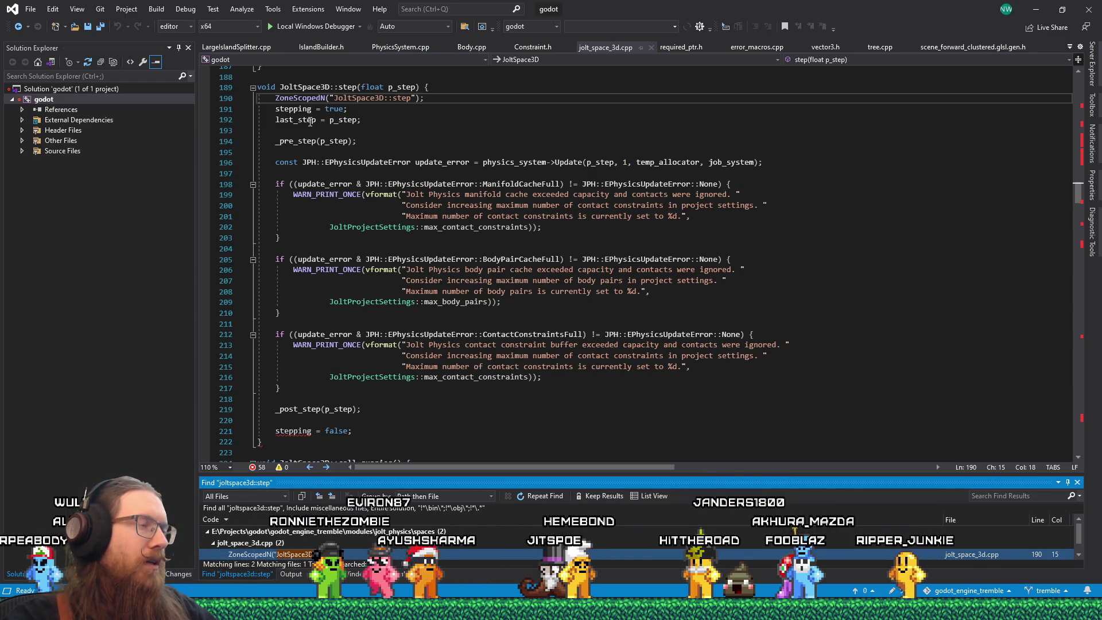
pyautogui.hotkey('alt', 'Tab')
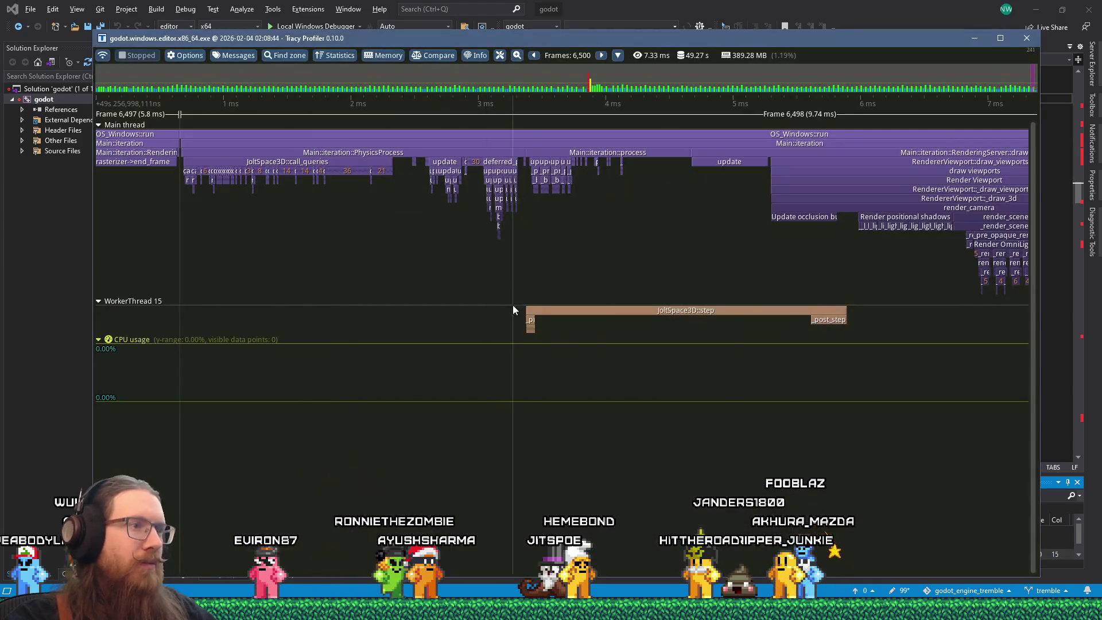
pyautogui.hotkey('alt', 'Tab')
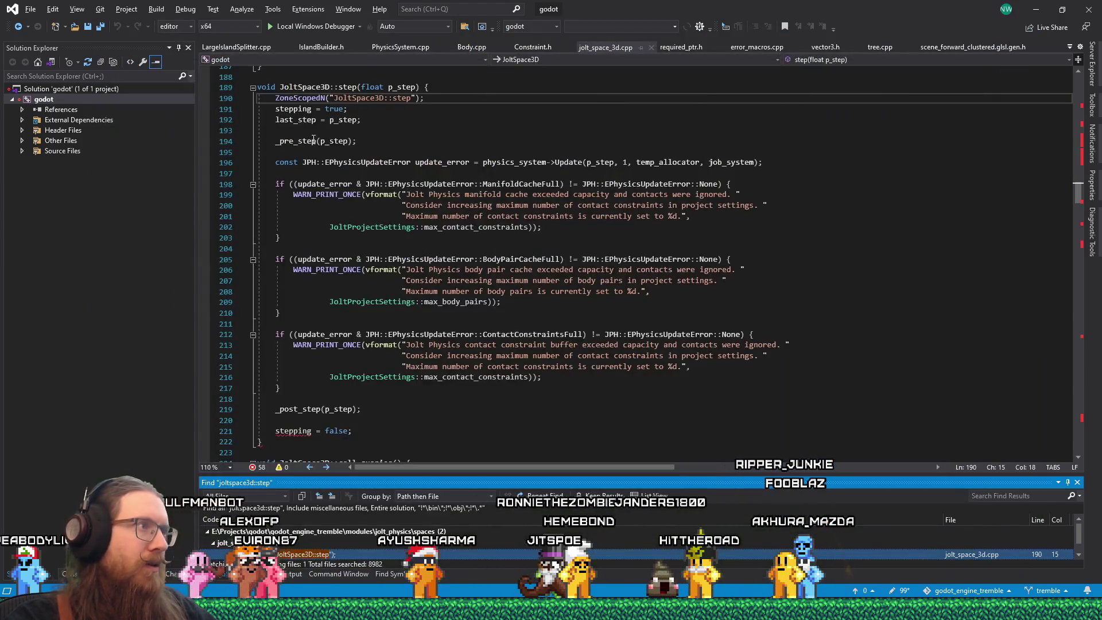
# Look up the Update call on line 196, then go to physics_system's declaration in jolt_space_3d.h.
pyautogui.click(298, 151)
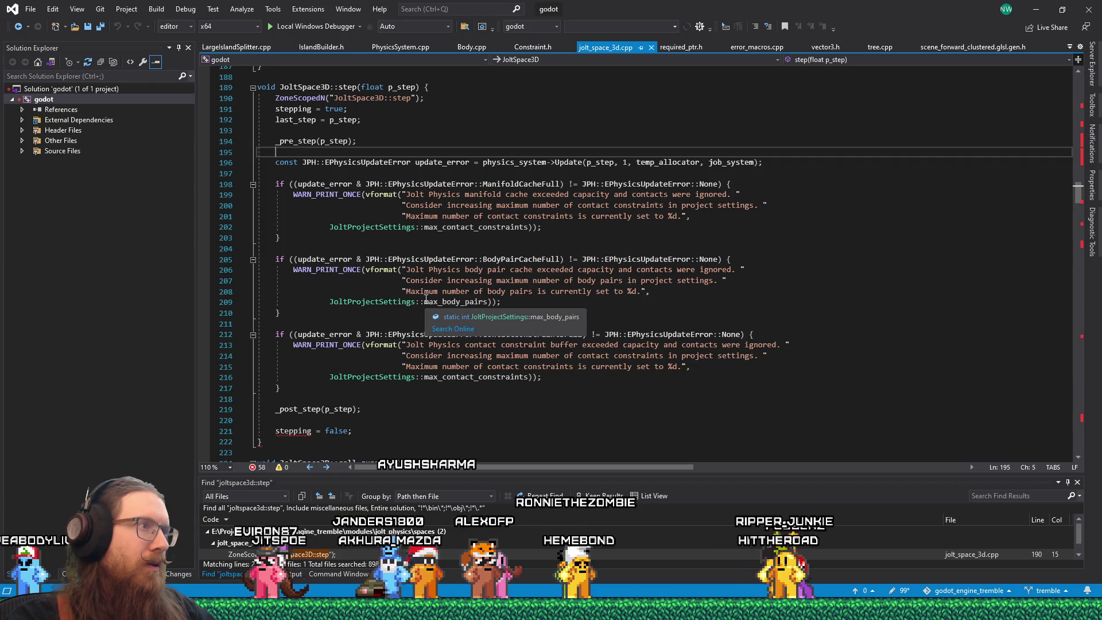
pyautogui.click(545, 162)
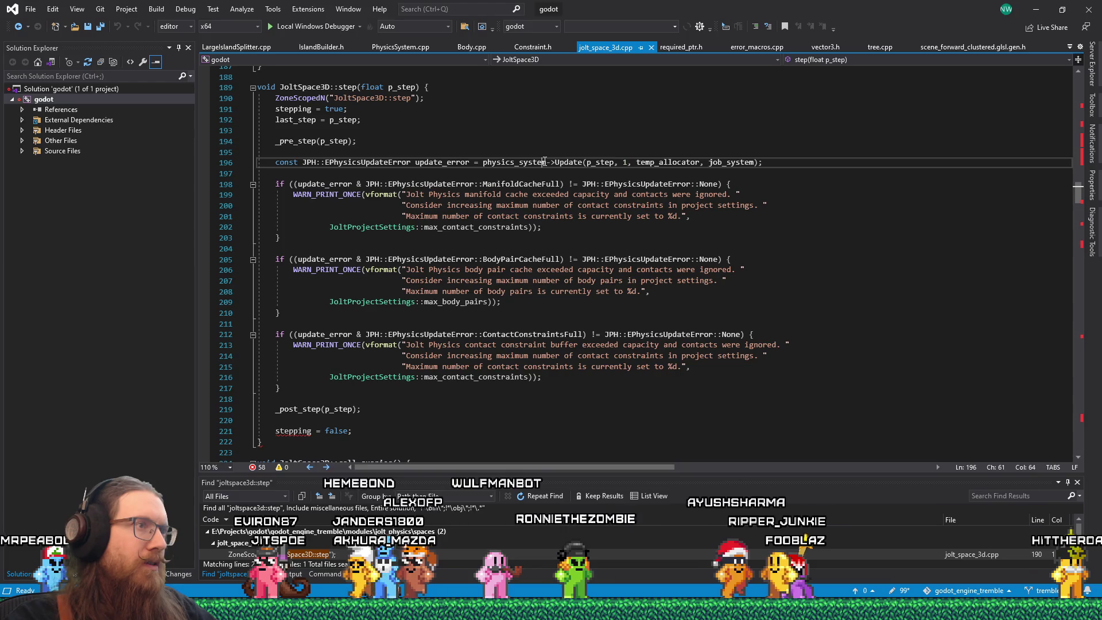
pyautogui.click(574, 164)
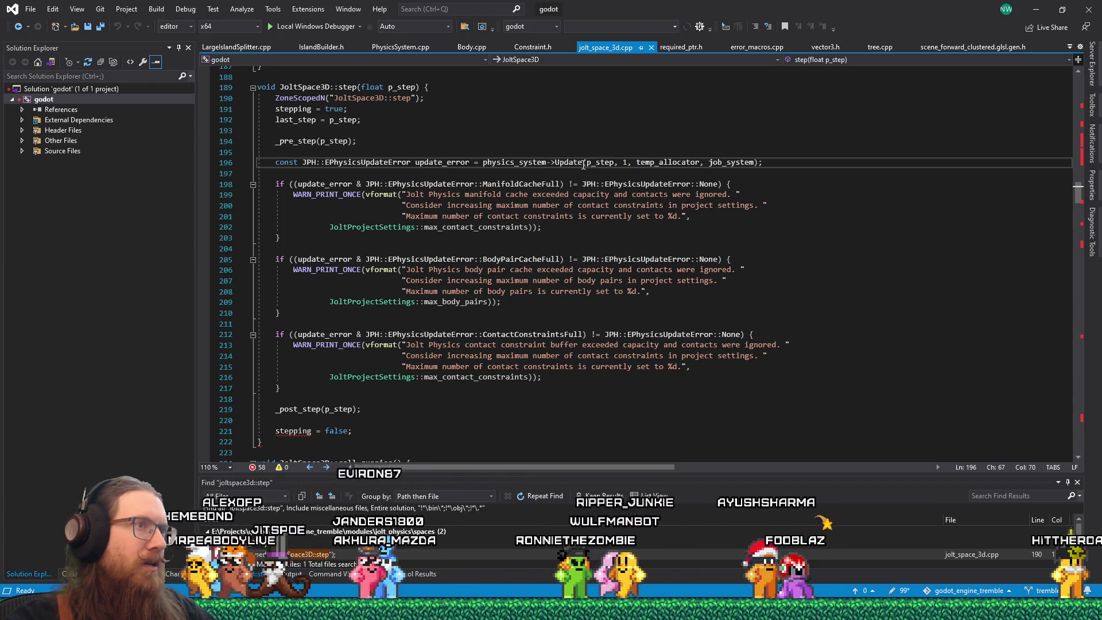
pyautogui.keyDown('ctrl'); pyautogui.click(576, 162); pyautogui.keyUp('ctrl')
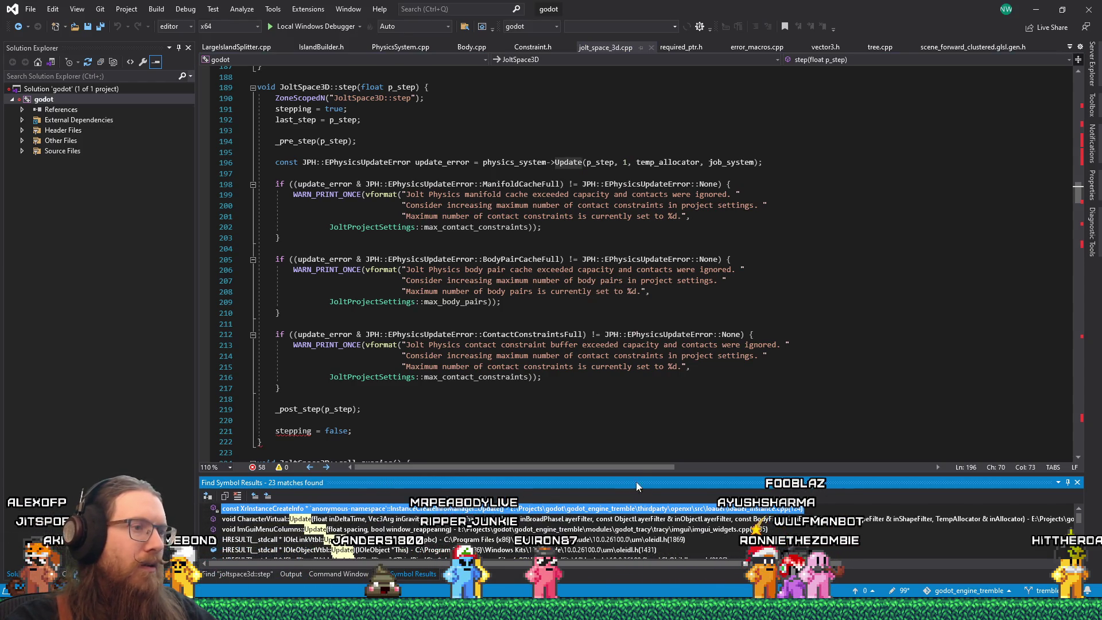
pyautogui.moveTo(646, 412); pyautogui.dragTo(627, 409)
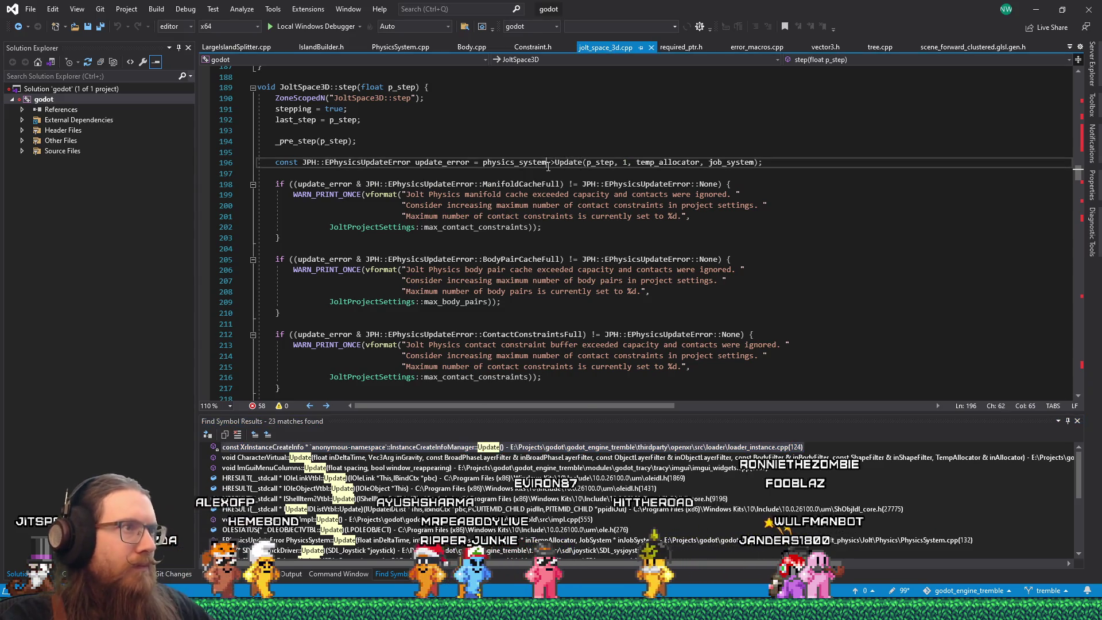
pyautogui.doubleClick(526, 162)
pyautogui.press('F12')
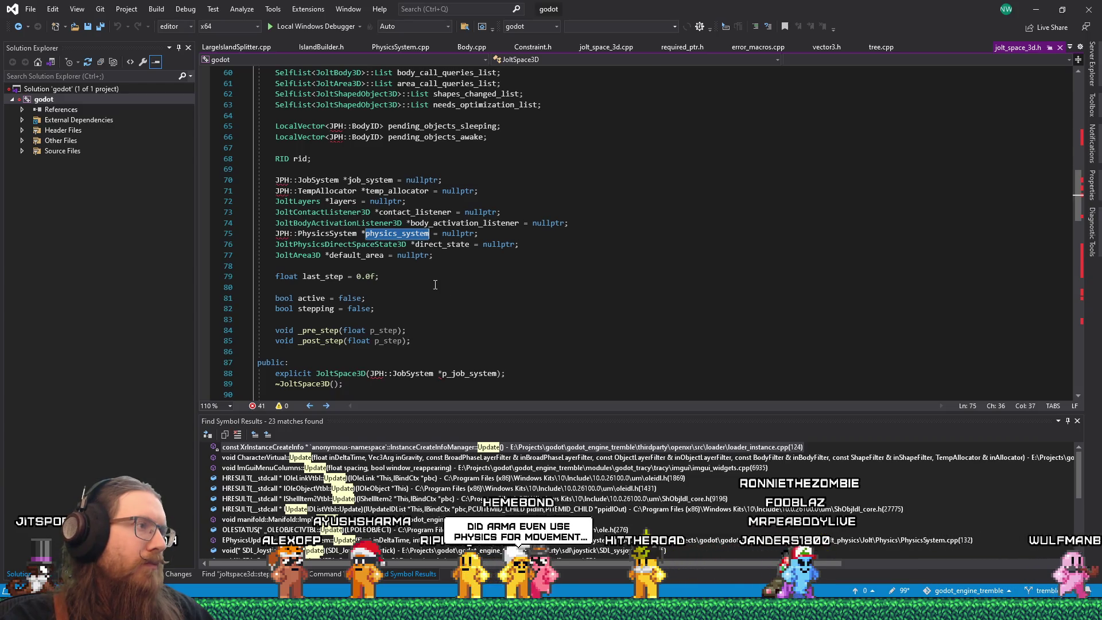
# Find 'update(' in the PhysicsSystem class and go to Update's definition in PhysicsSystem.cpp.
pyautogui.keyDown('ctrl'); pyautogui.click(326, 235); pyautogui.keyUp('ctrl')
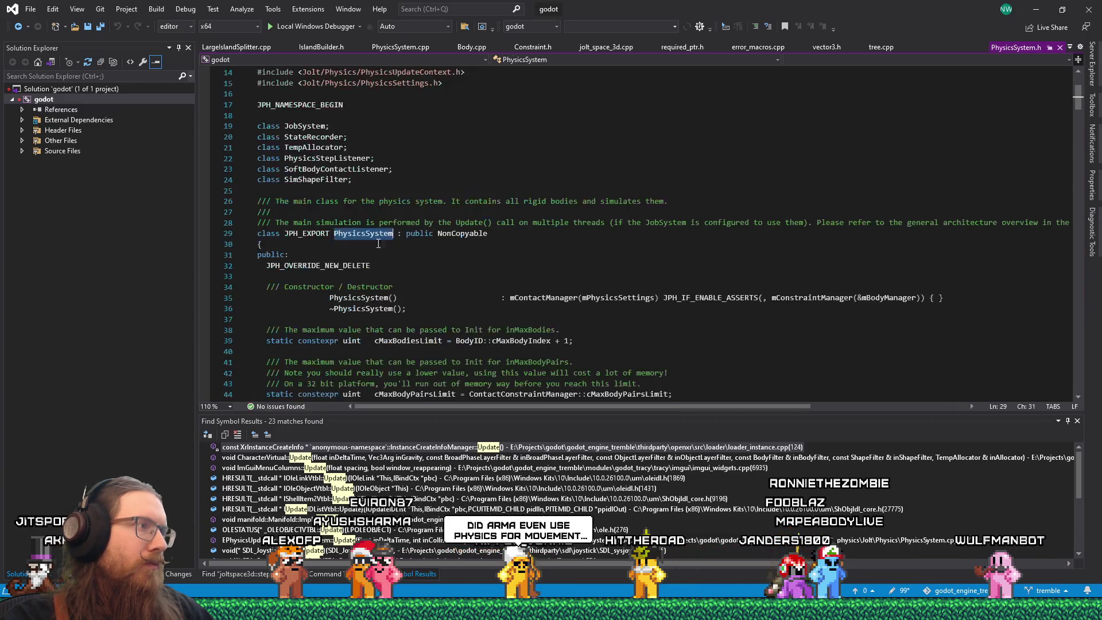
pyautogui.click(662, 268)
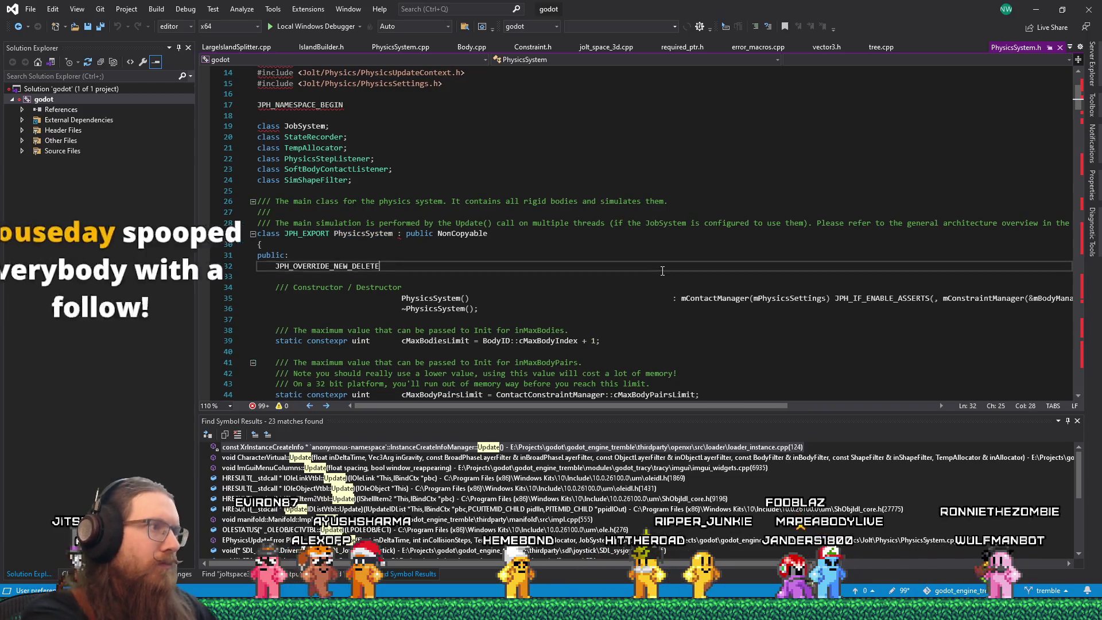
pyautogui.hotkey('ctrl', 'f')
pyautogui.write('update(')
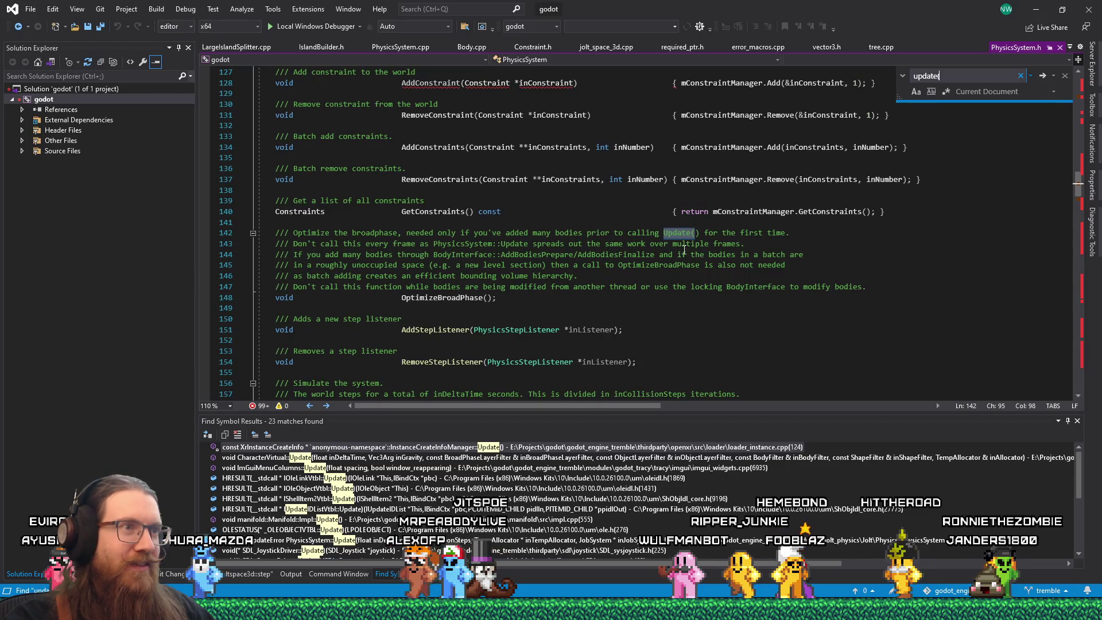
pyautogui.scroll(-3, 535, 236)
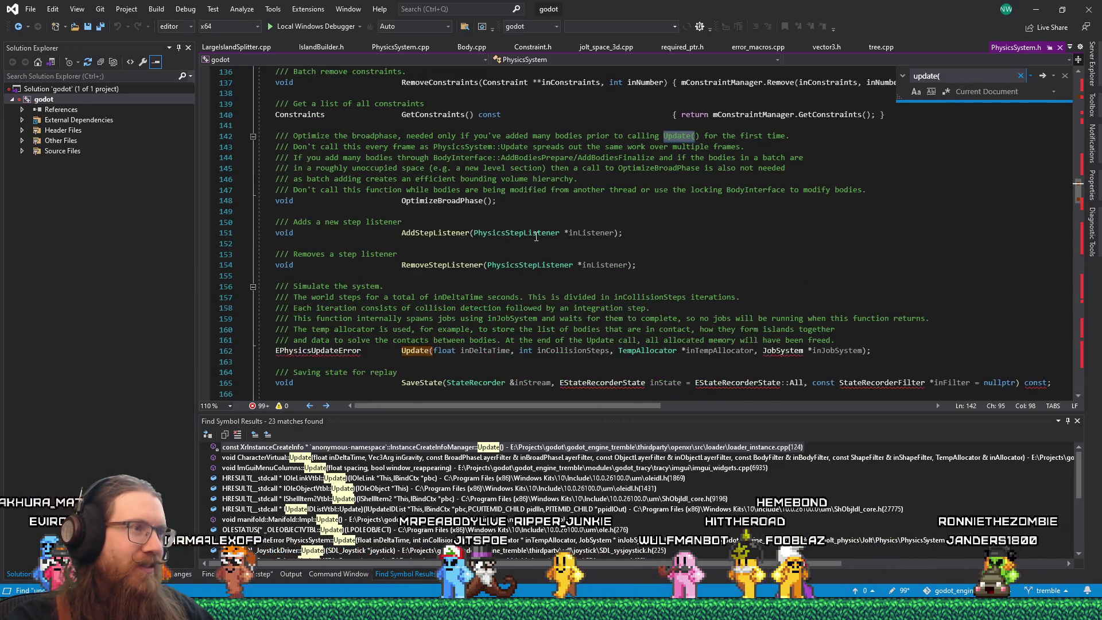
pyautogui.scroll(2, 535, 237)
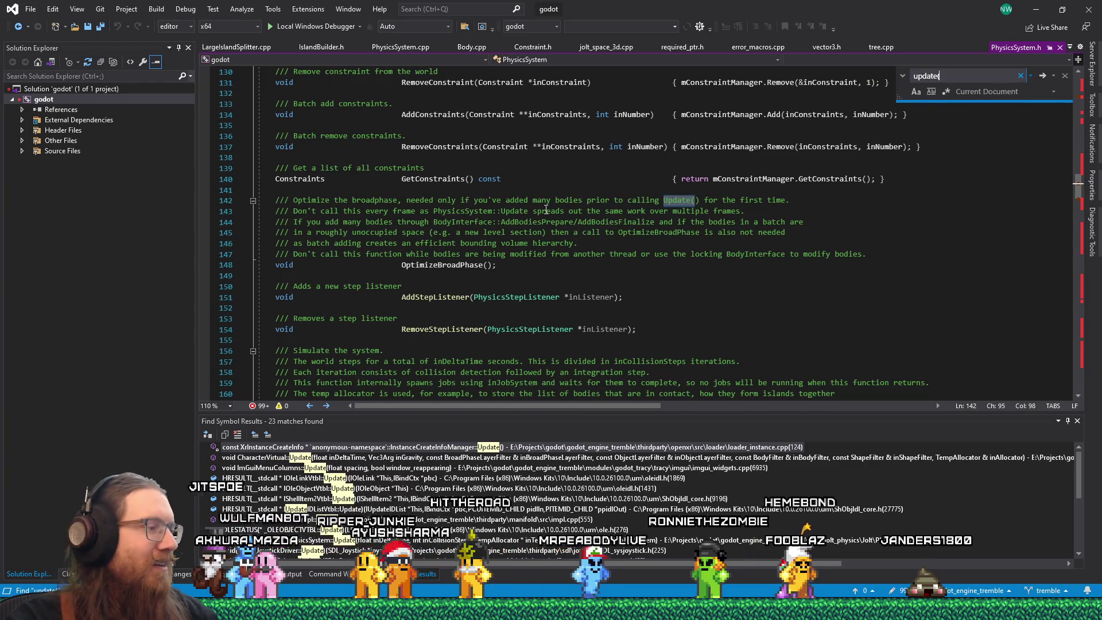
pyautogui.write('(')
pyautogui.click(545, 179)
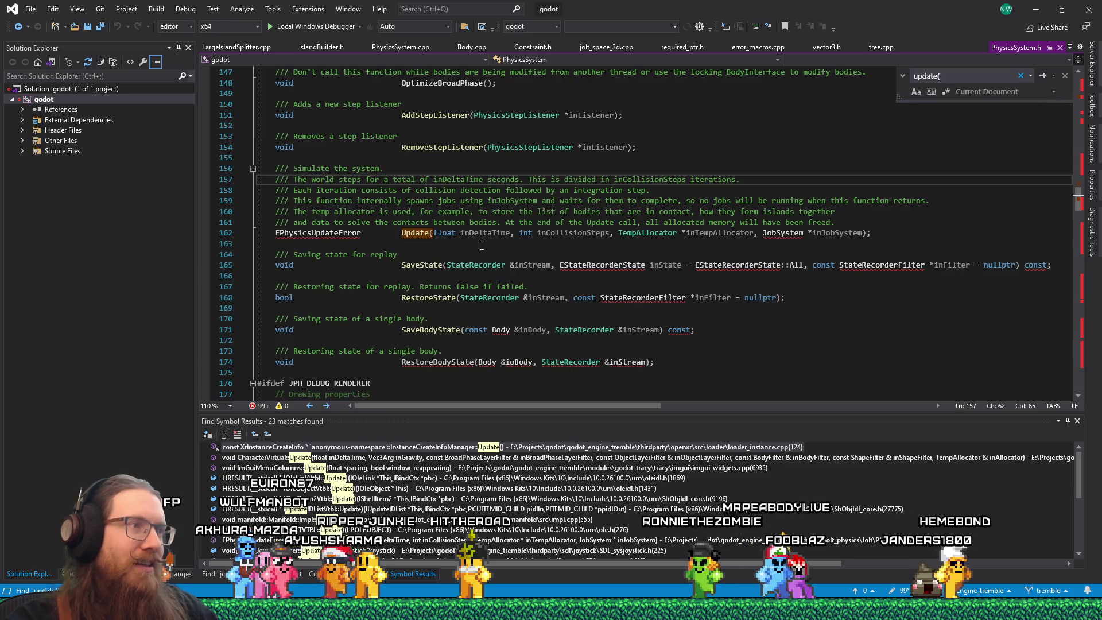
pyautogui.click(409, 232)
pyautogui.press('F12')
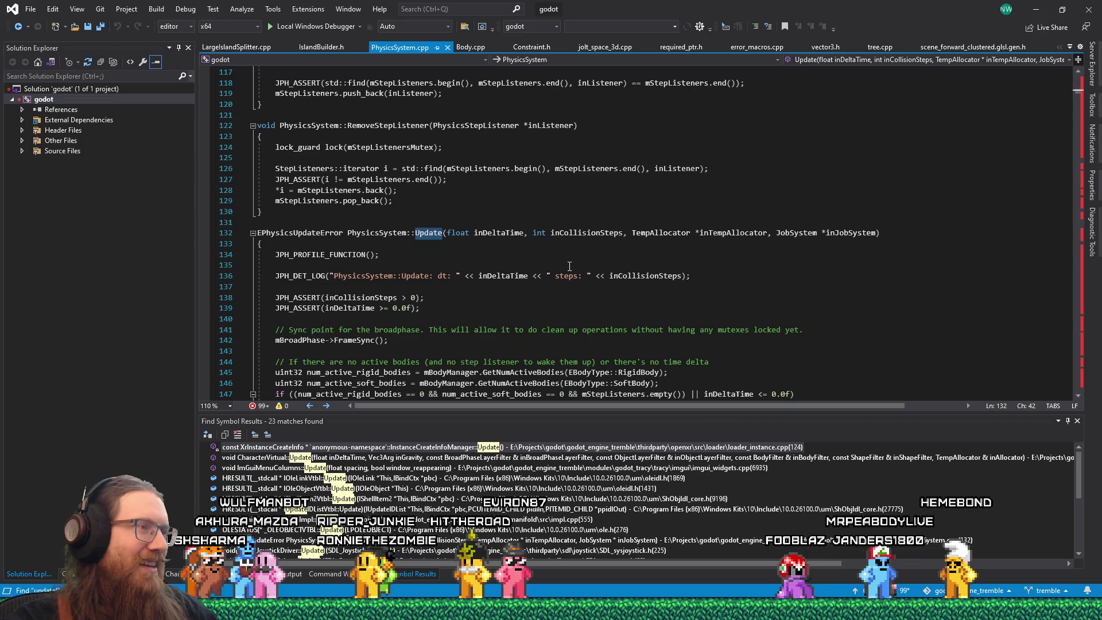
pyautogui.scroll(-4, 569, 266)
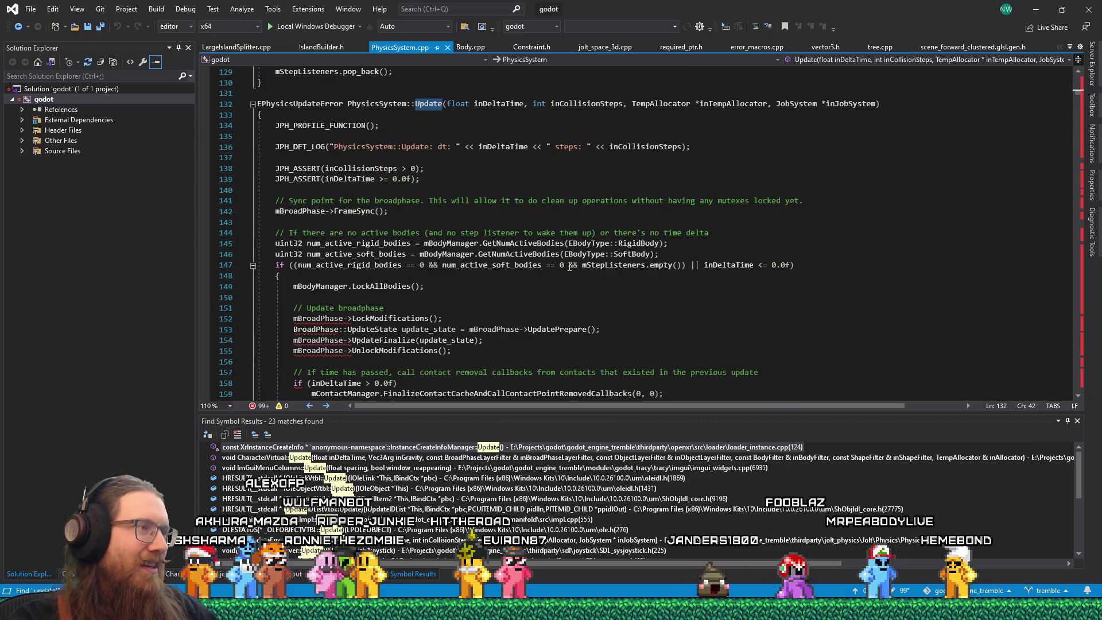
pyautogui.scroll(-1, 569, 266)
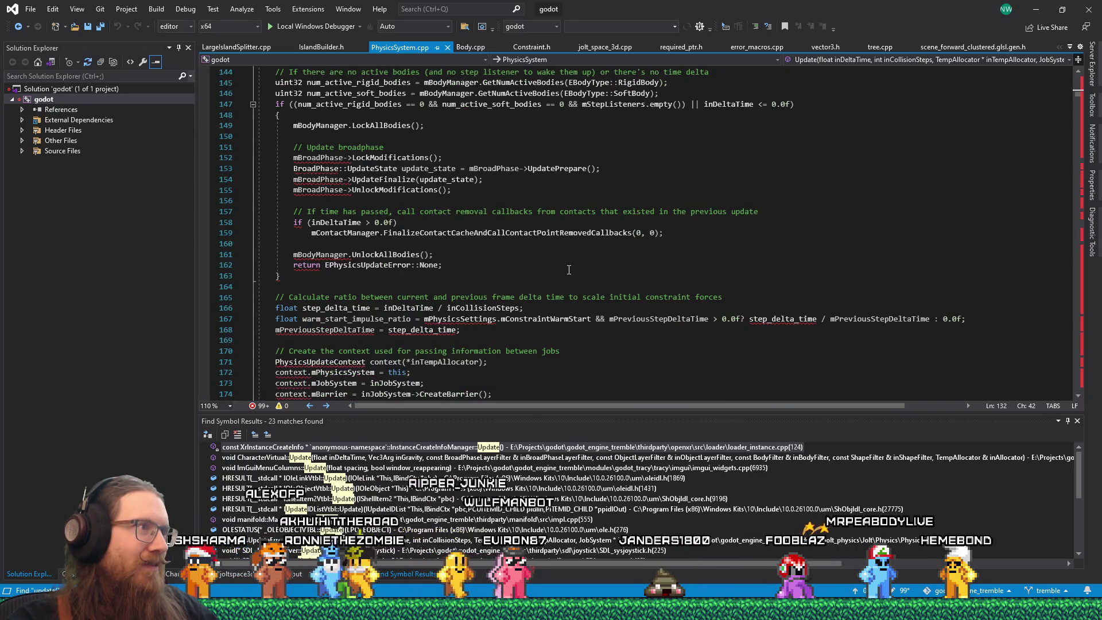
pyautogui.scroll(3, 569, 269)
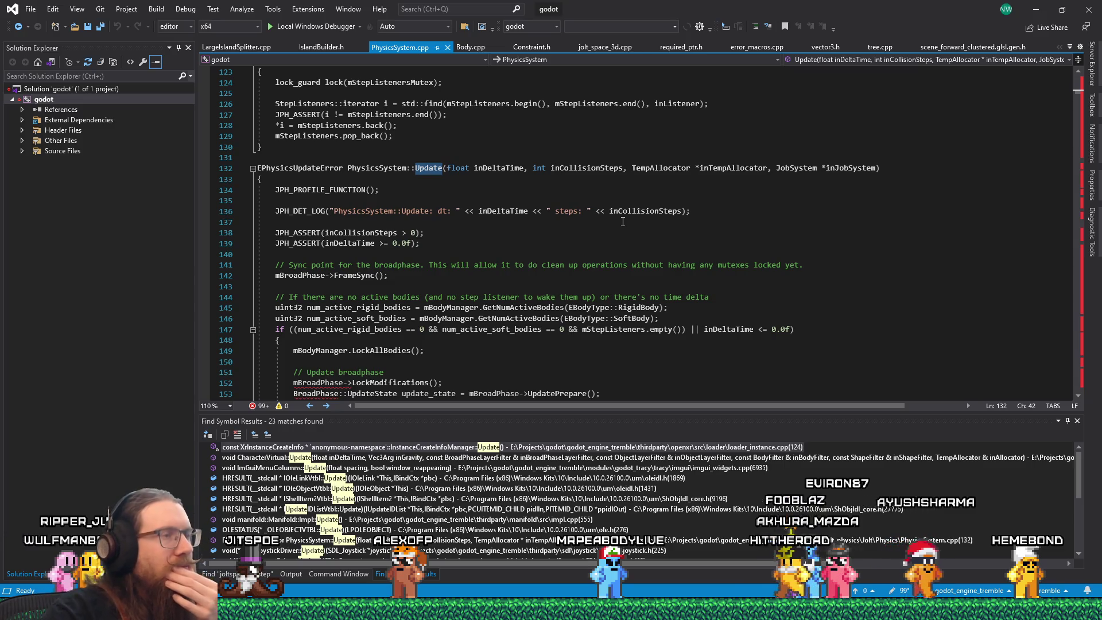
pyautogui.scroll(-1, 622, 215)
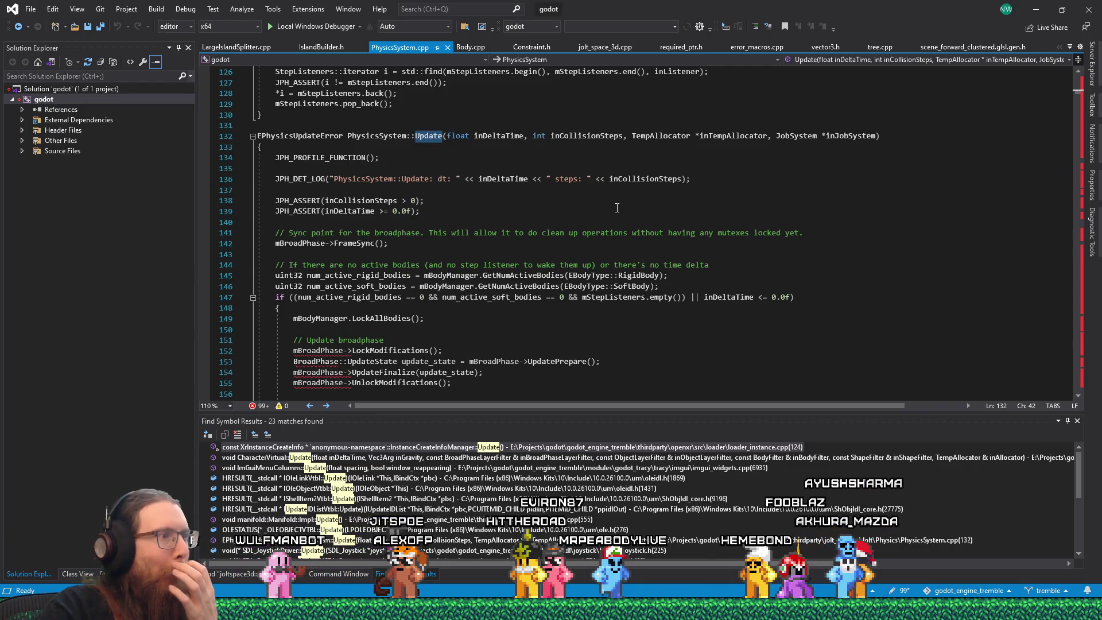
pyautogui.scroll(-3, 613, 209)
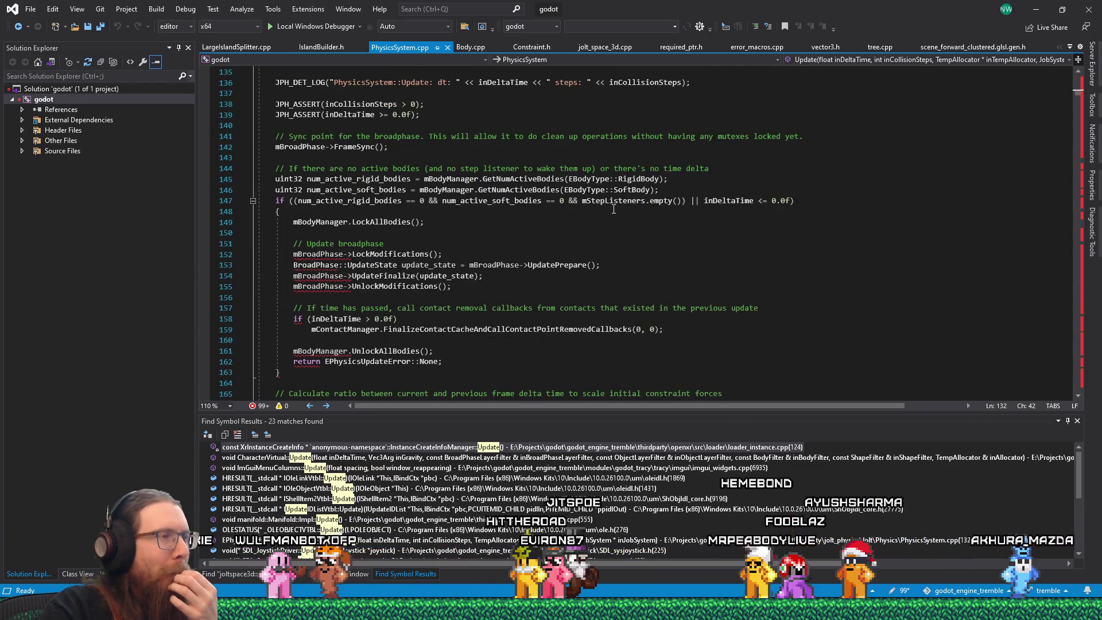
pyautogui.scroll(4, 613, 209)
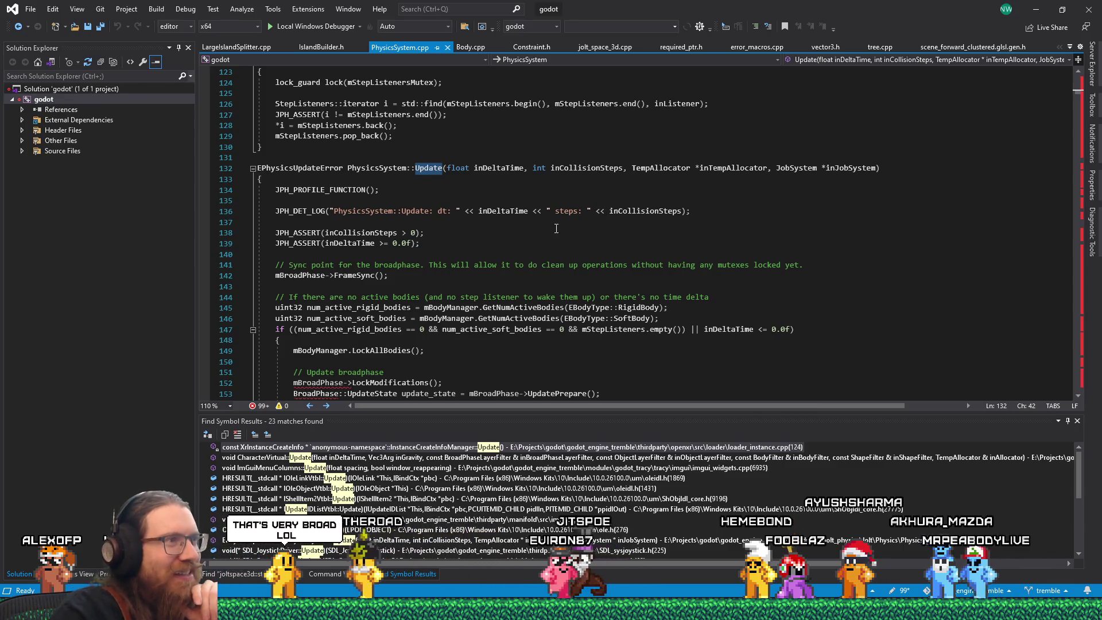
pyautogui.scroll(-1, 488, 190)
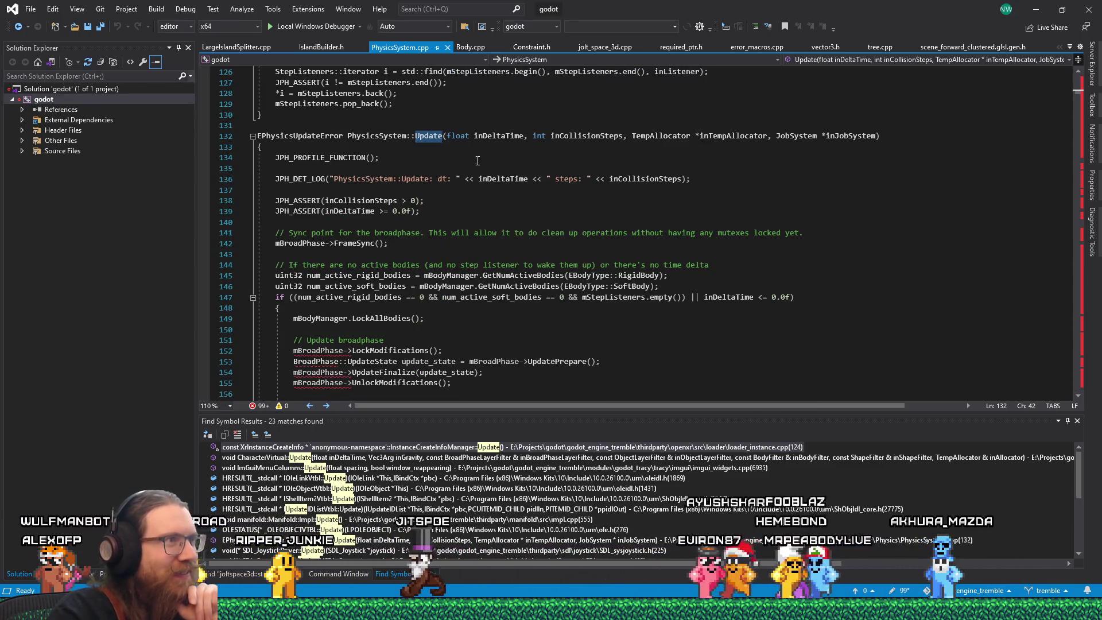
pyautogui.click(421, 154)
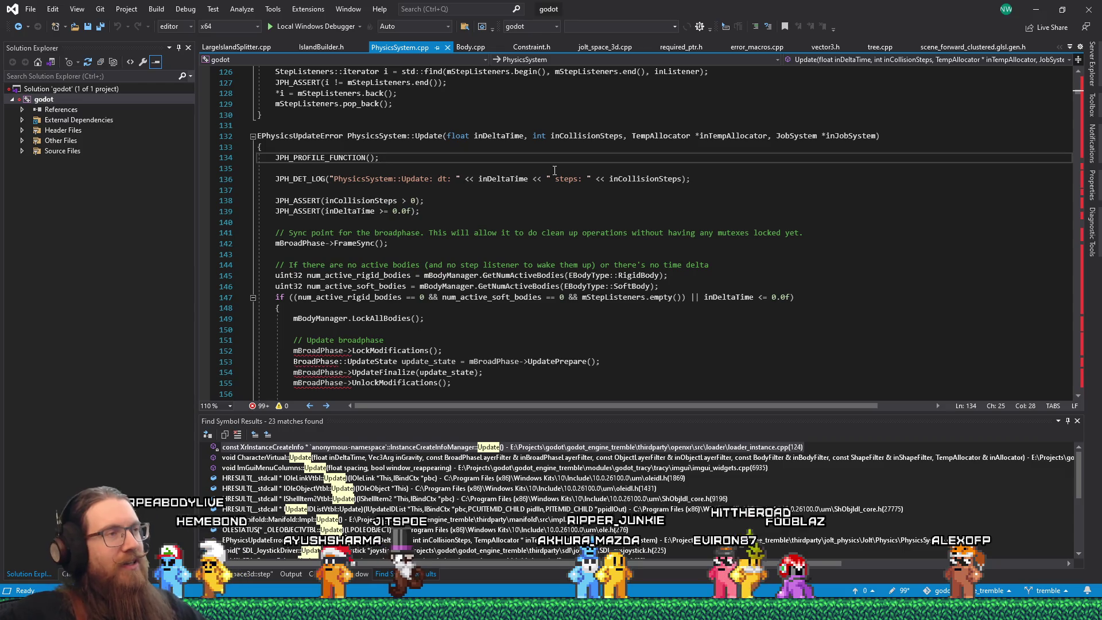
# Switch over to the Tracy profiler trace window.
pyautogui.hotkey('alt', 'Tab')
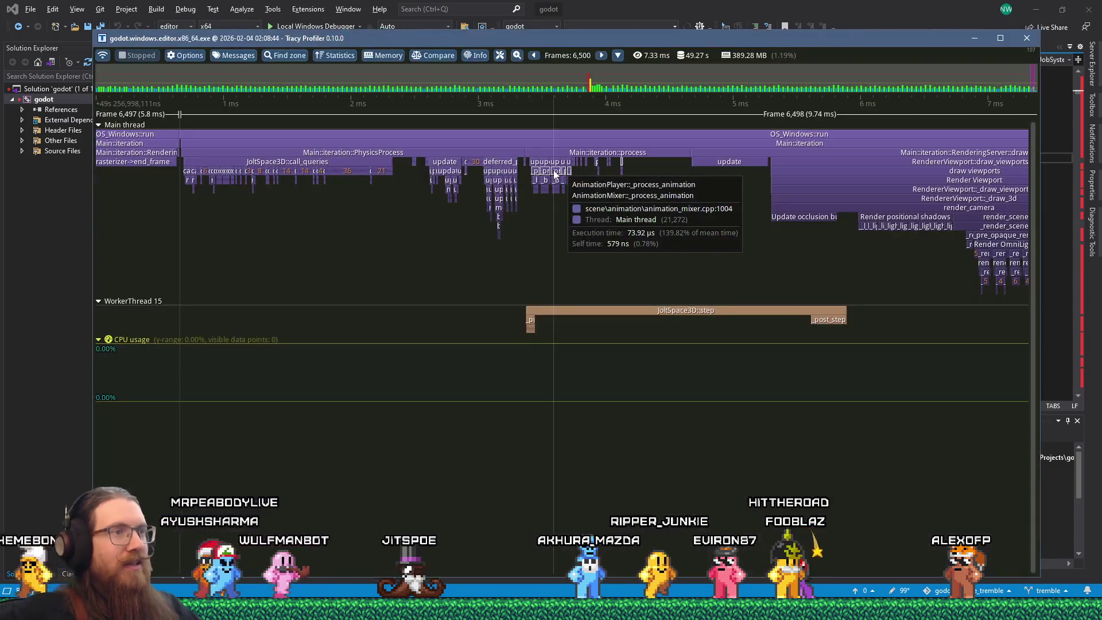
# Around frame 6,498, compare PhysicsProcess, call_queries, process and JoltSpace3D::step timings via tooltips.
pyautogui.moveTo(631, 309)
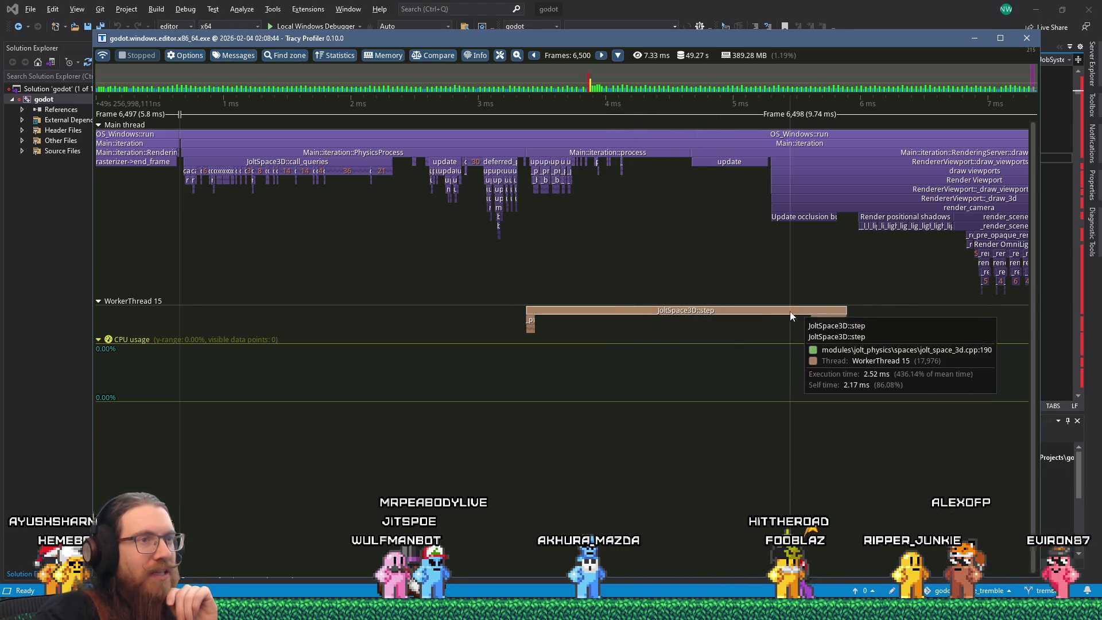
pyautogui.scroll(-1, 658, 312)
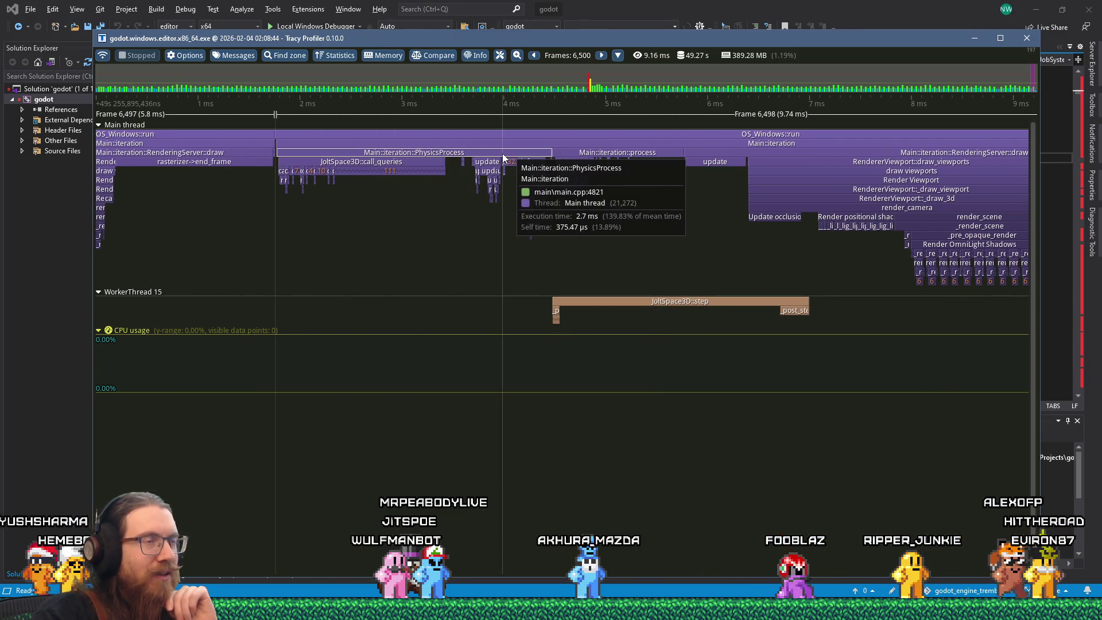
pyautogui.scroll(2, 503, 155)
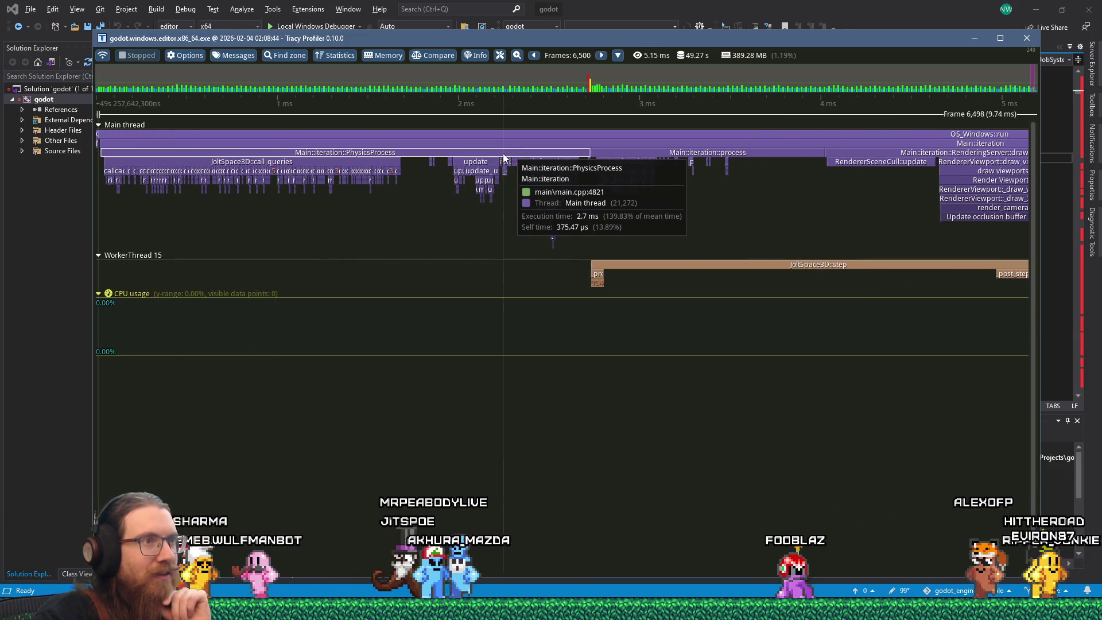
pyautogui.scroll(-2, 503, 155)
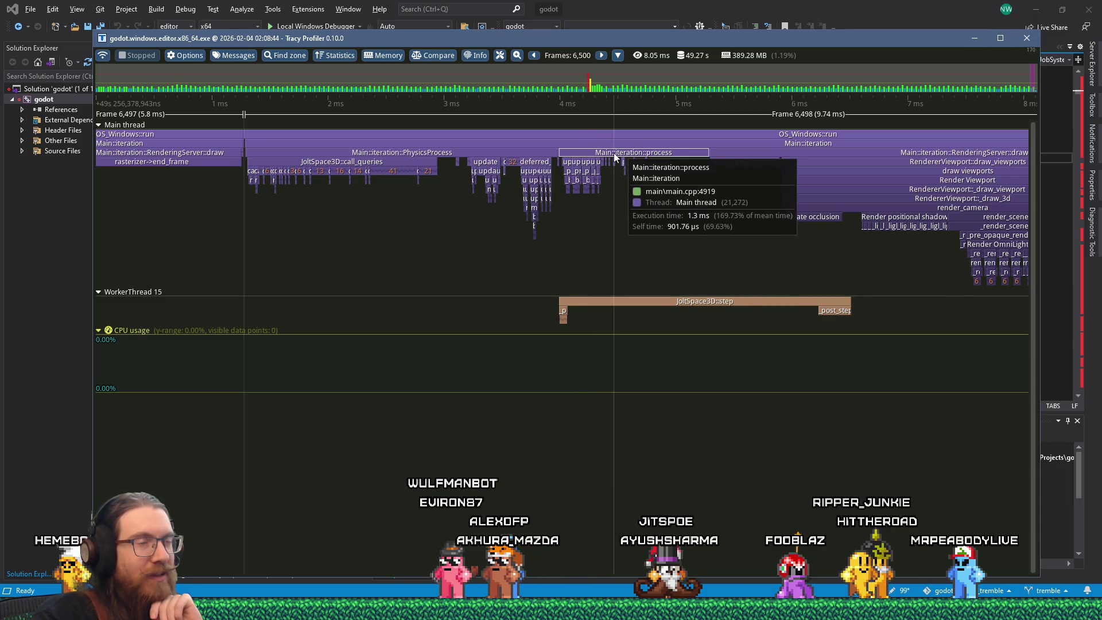
pyautogui.scroll(3, 613, 152)
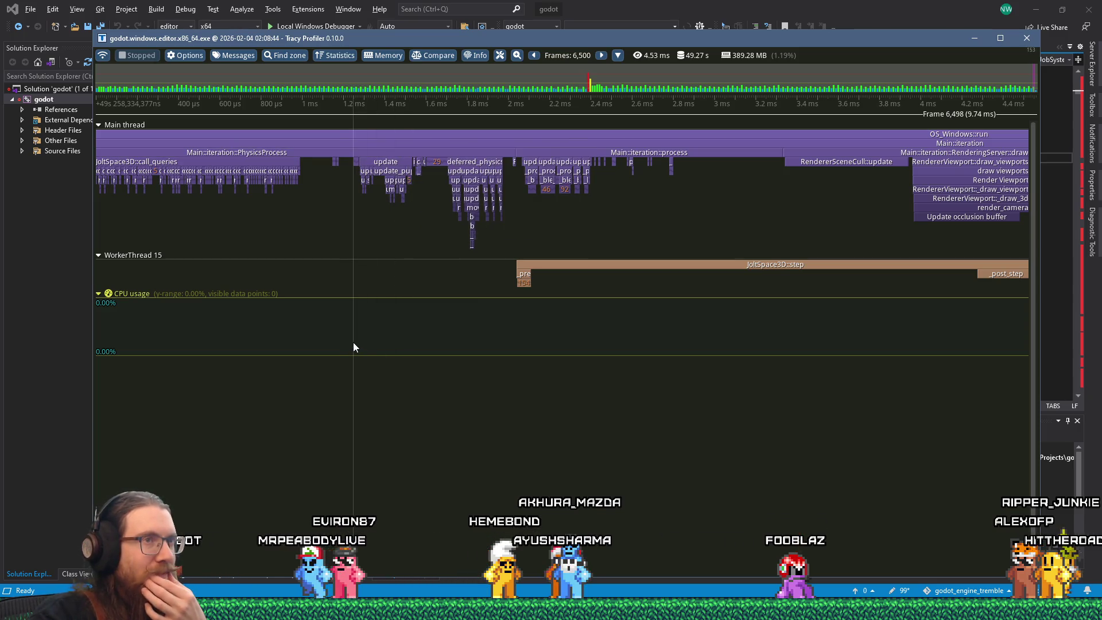
pyautogui.scroll(-3, 353, 342)
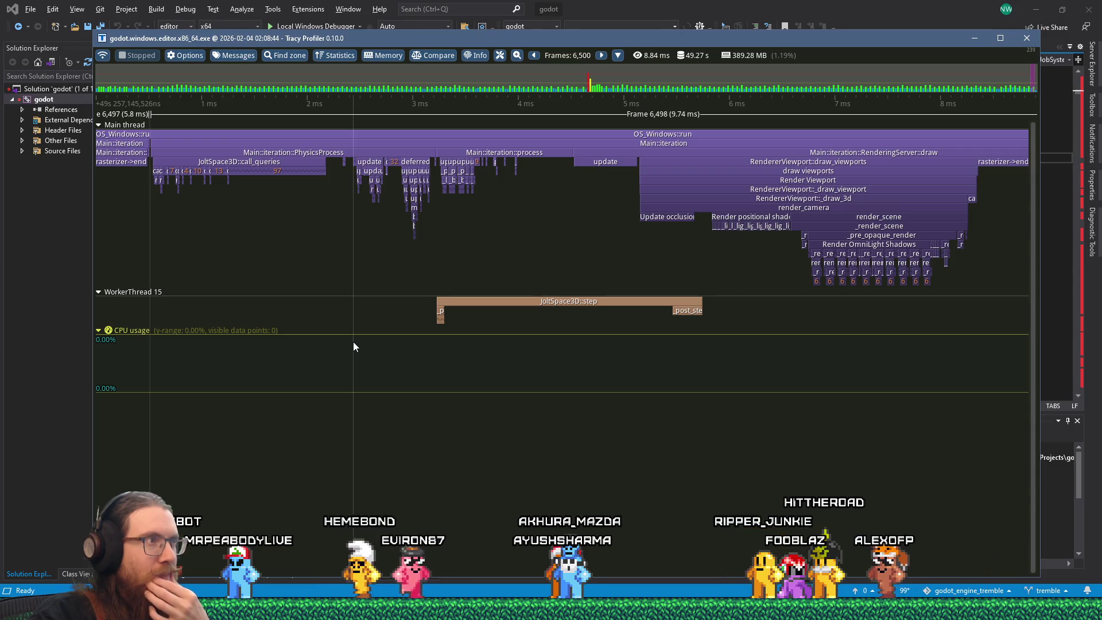
pyautogui.moveTo(301, 164)
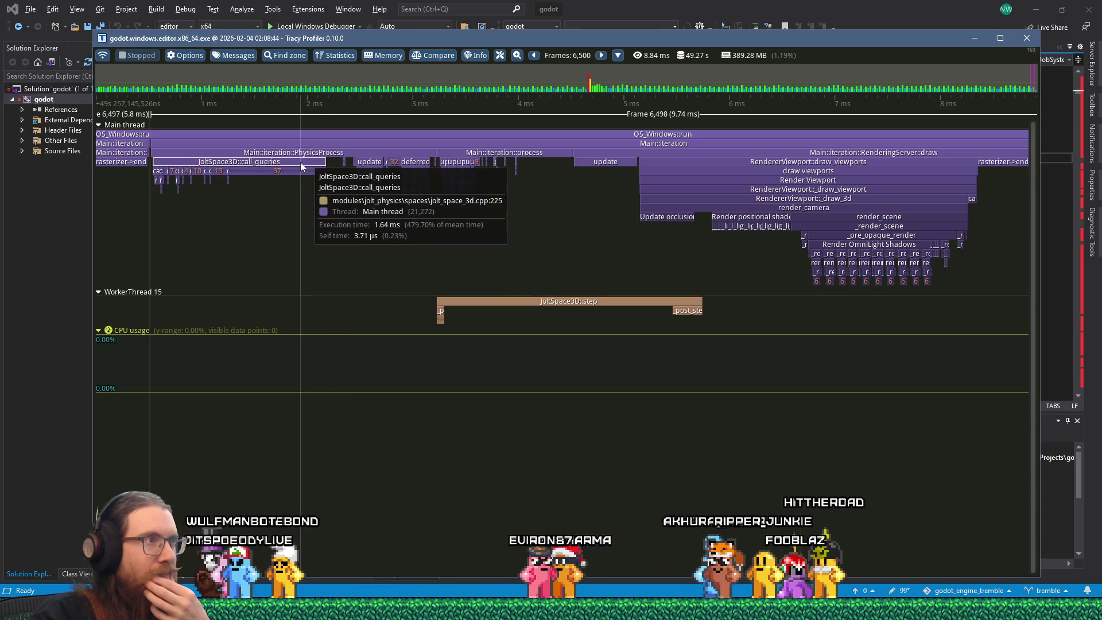
pyautogui.moveTo(361, 152)
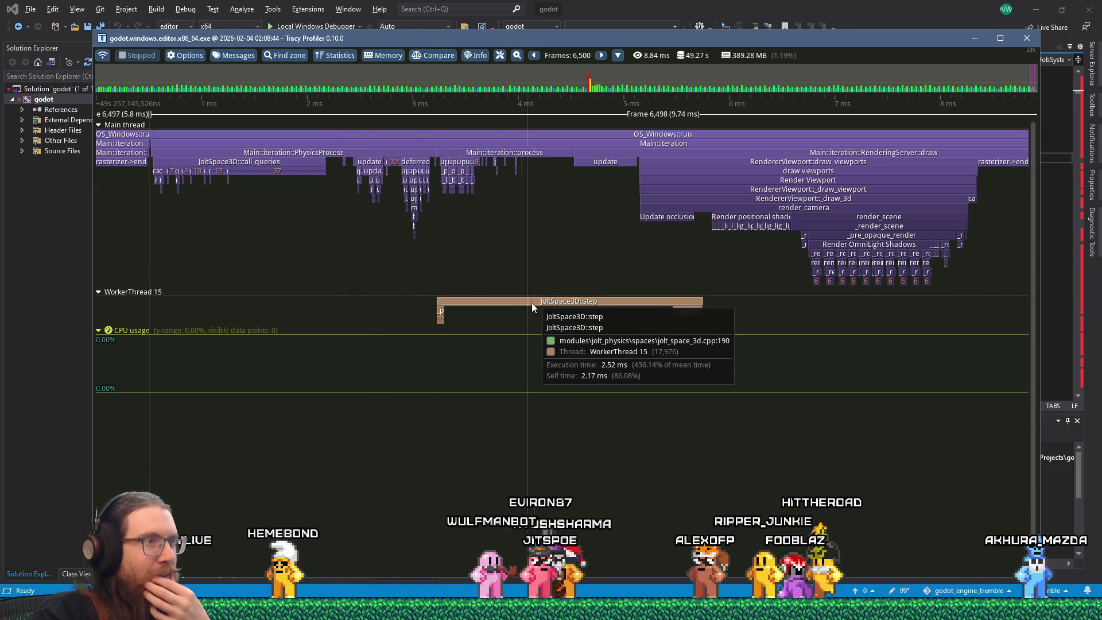
pyautogui.moveTo(520, 154)
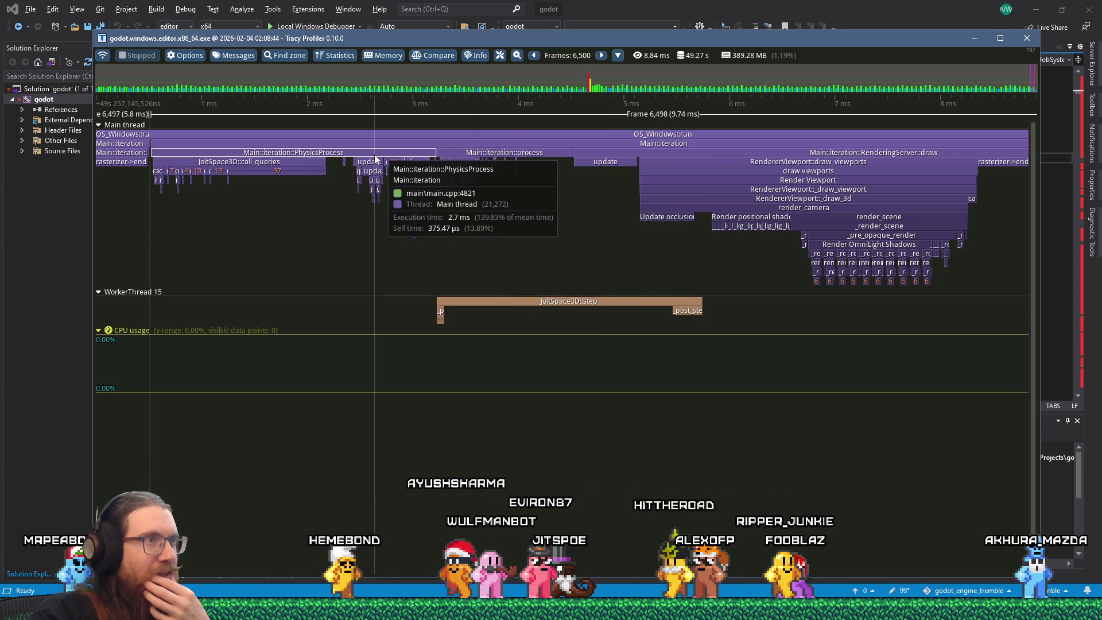
pyautogui.scroll(2, 569, 250)
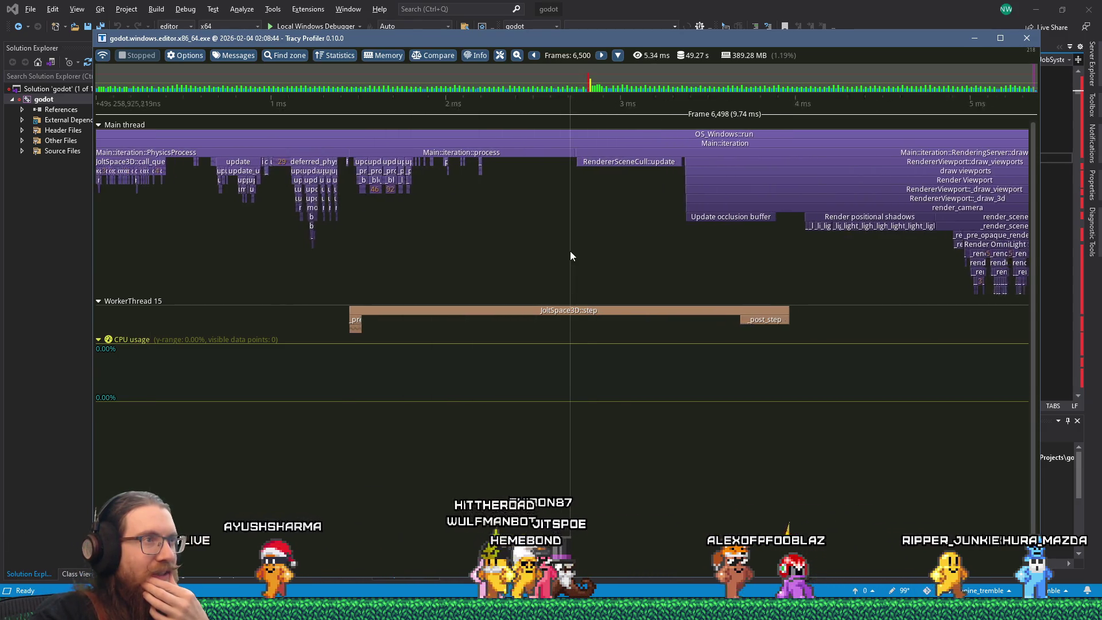
# Zoom in on PhysicsProcess and process in frame 6,498, showing deferred_physics_process at 267.45 µs.
pyautogui.scroll(-2, 570, 250)
pyautogui.scroll(-1, 571, 252)
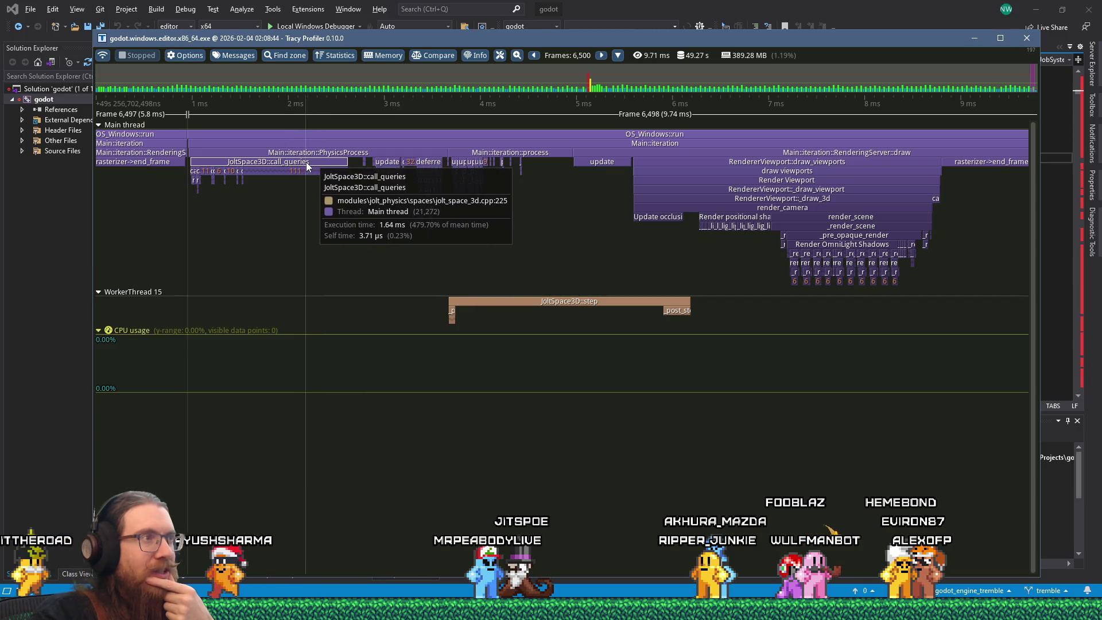
pyautogui.scroll(2, 314, 165)
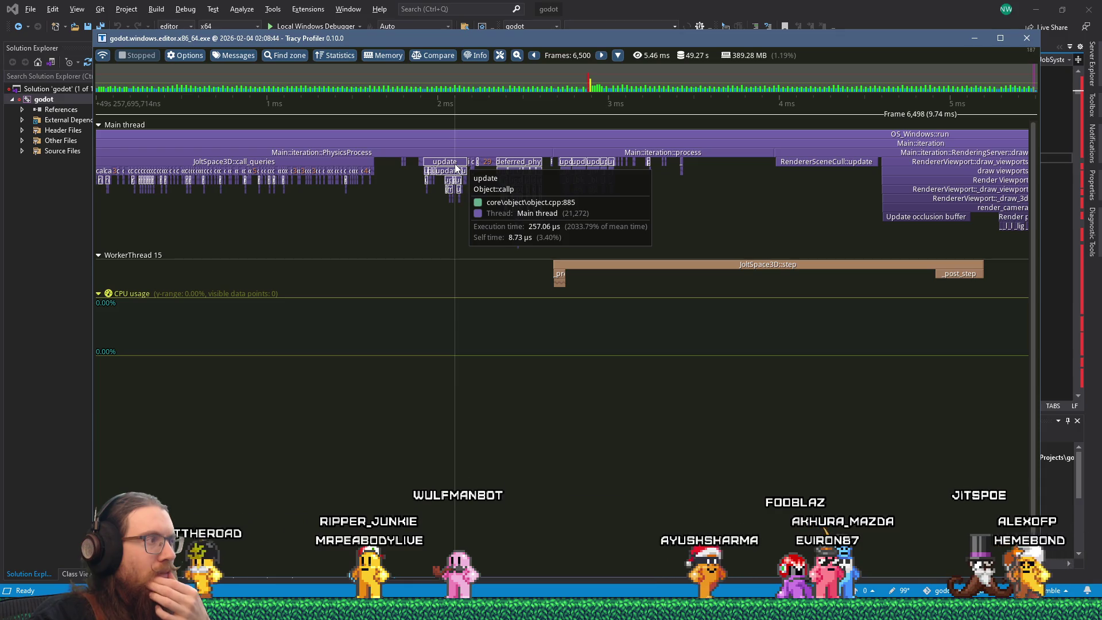
pyautogui.scroll(-2, 456, 167)
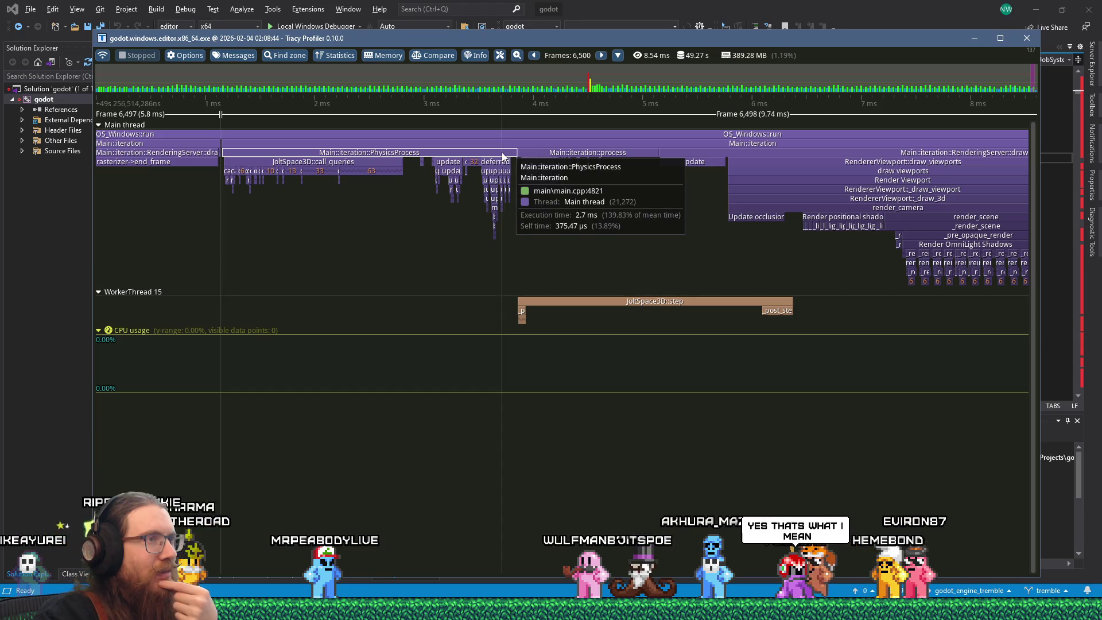
pyautogui.scroll(3, 502, 155)
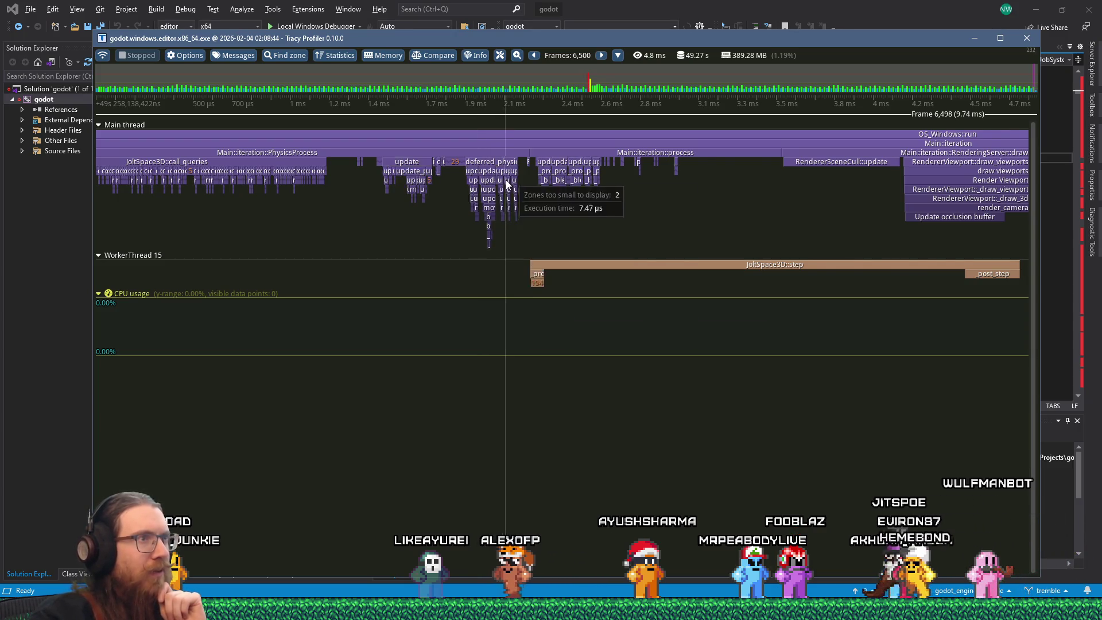
pyautogui.scroll(3, 514, 169)
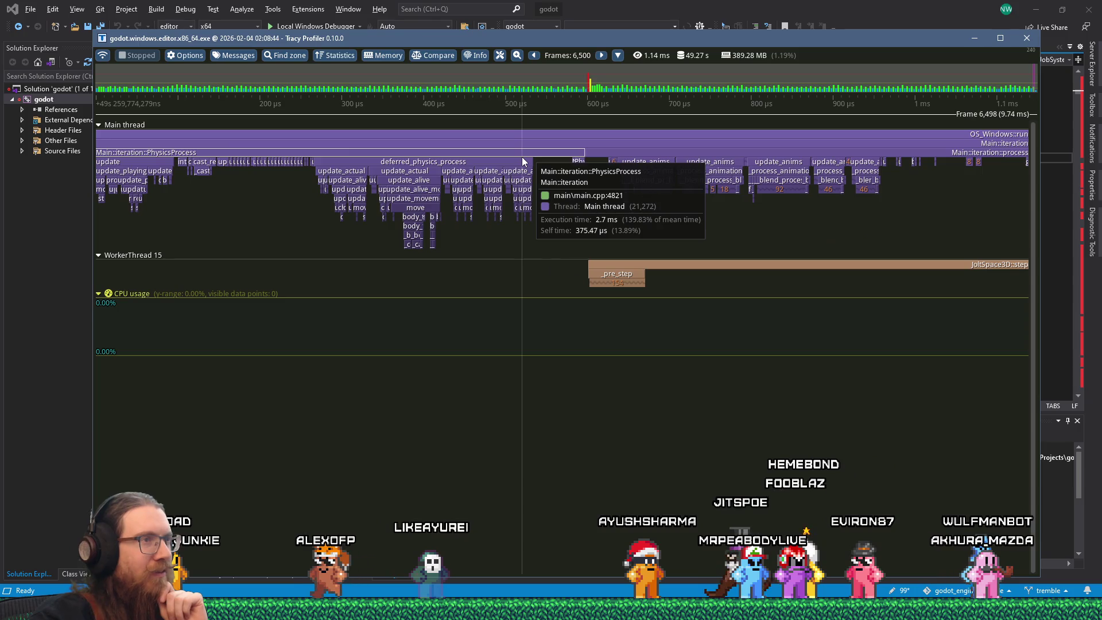
pyautogui.scroll(-3, 521, 157)
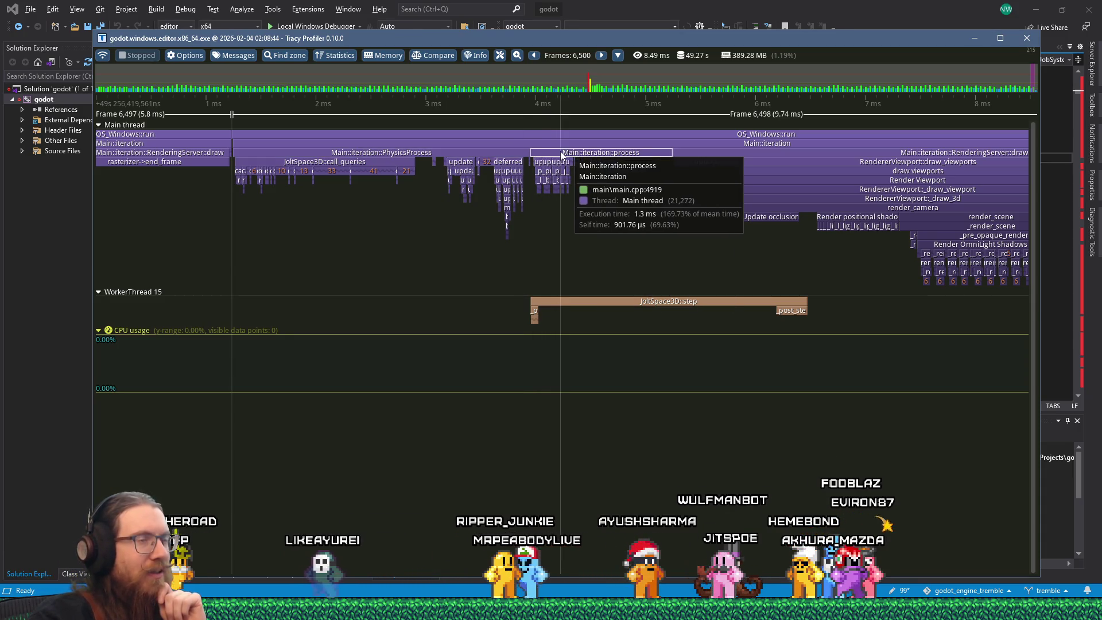
pyautogui.scroll(1, 560, 154)
pyautogui.scroll(3, 560, 150)
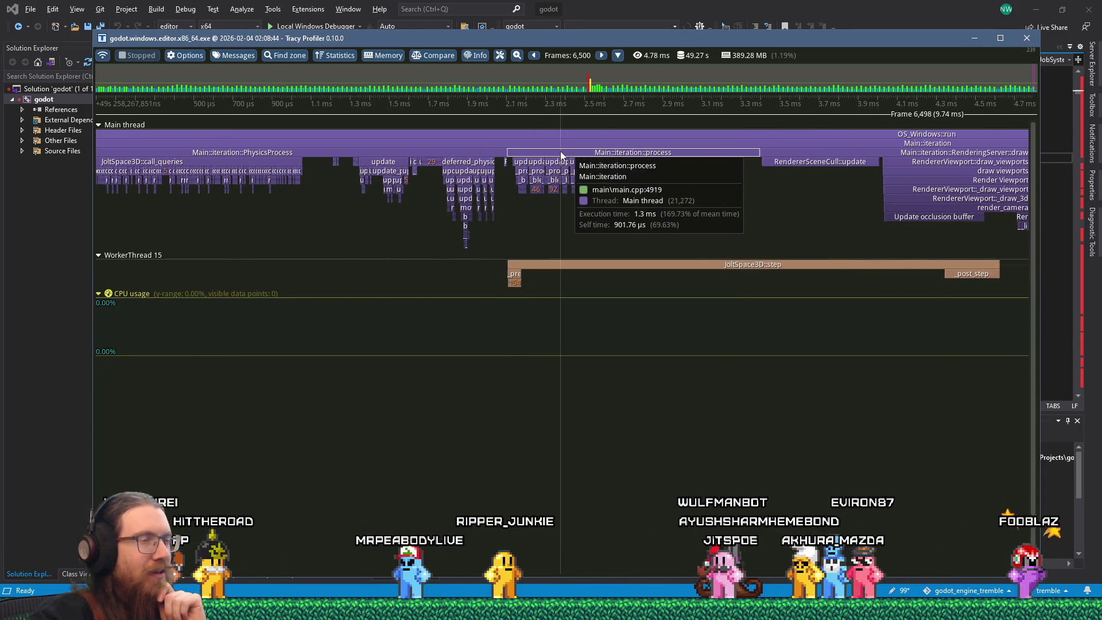
pyautogui.scroll(-3, 560, 150)
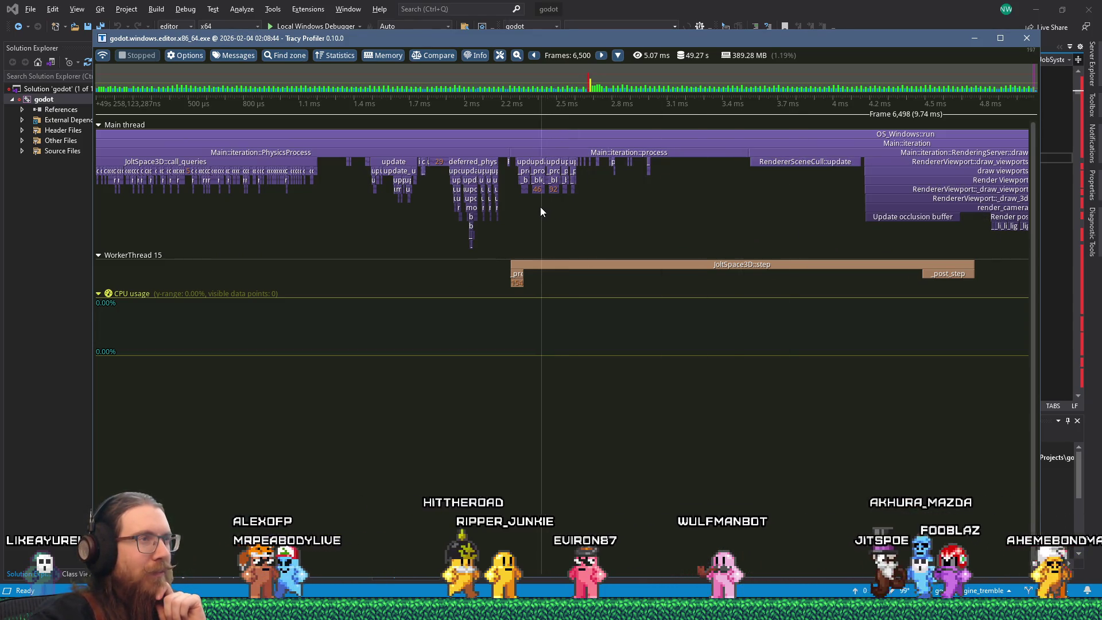
pyautogui.moveTo(488, 163)
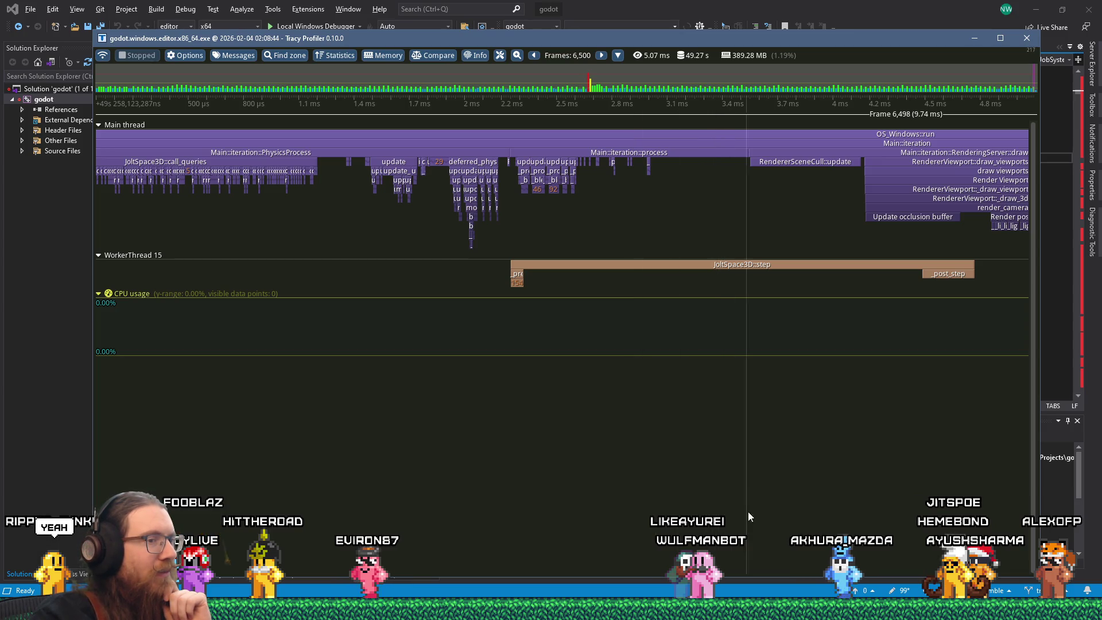
pyautogui.hotkey('alt', 'Tab')
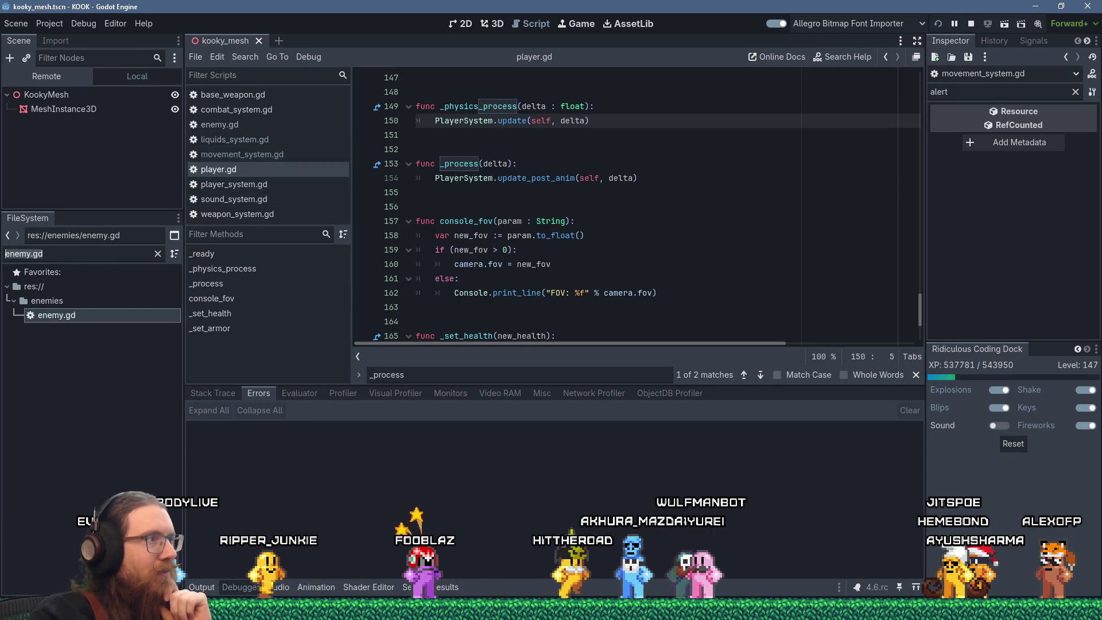
# Filter the FileSystem for npc_system.gd and open it in the script editor.
pyautogui.write('npsy')
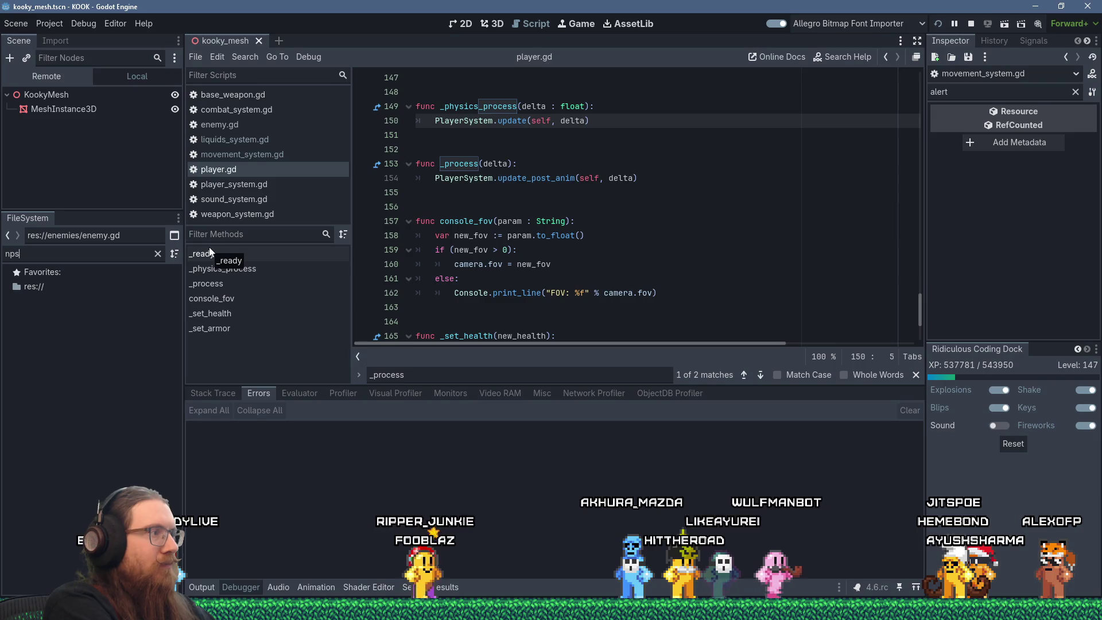
pyautogui.press('BackSpace')
pyautogui.press('BackSpace')
pyautogui.press('BackSpace')
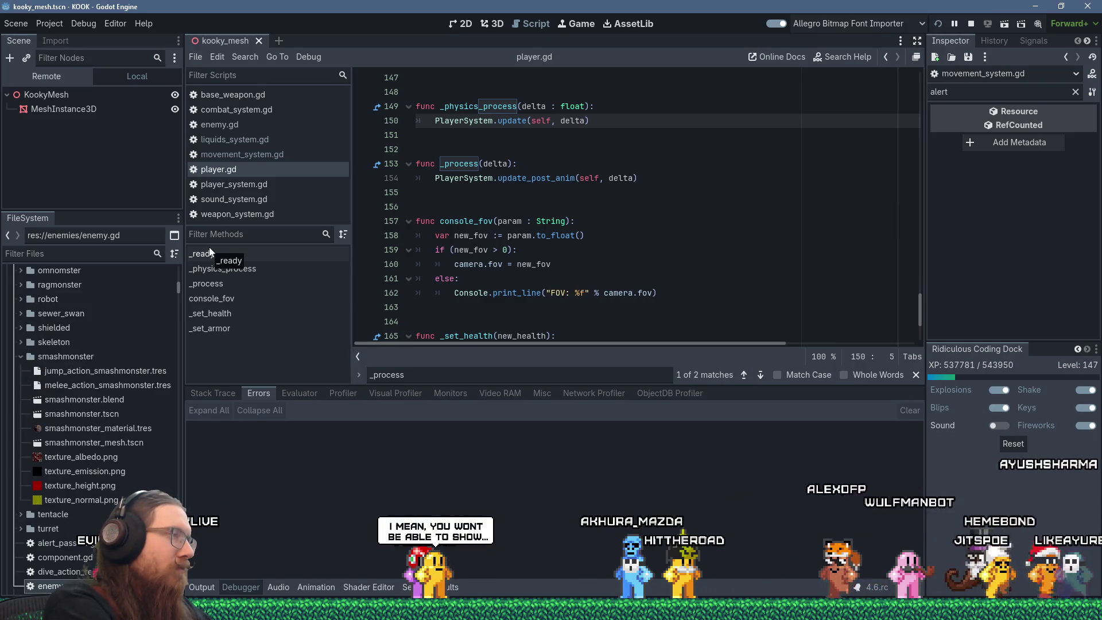
pyautogui.write('npc_syste')
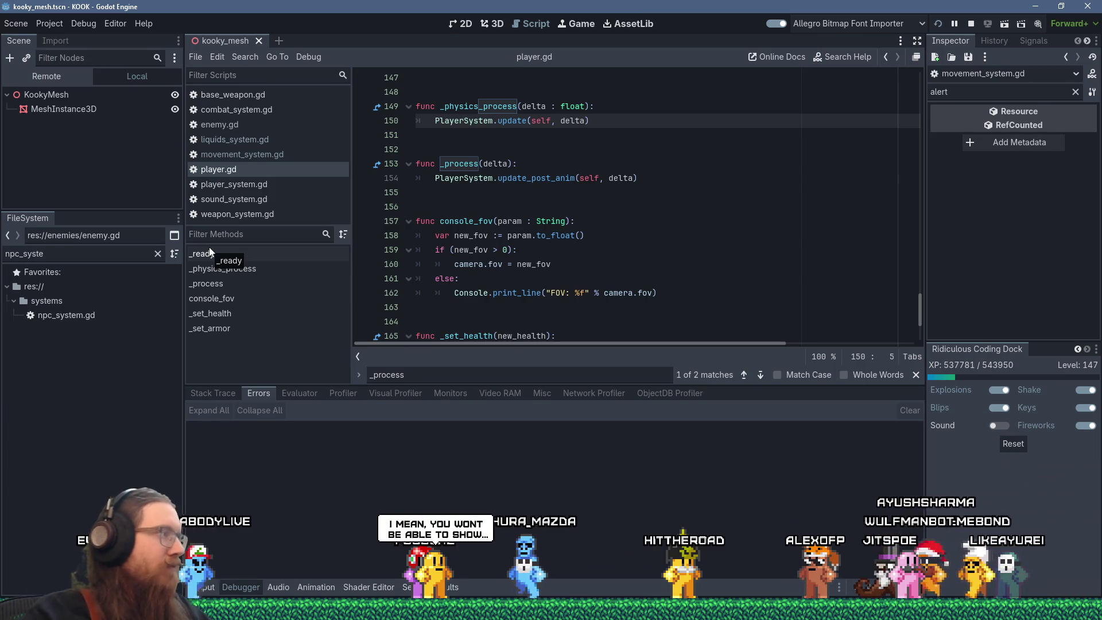
pyautogui.doubleClick(95, 315)
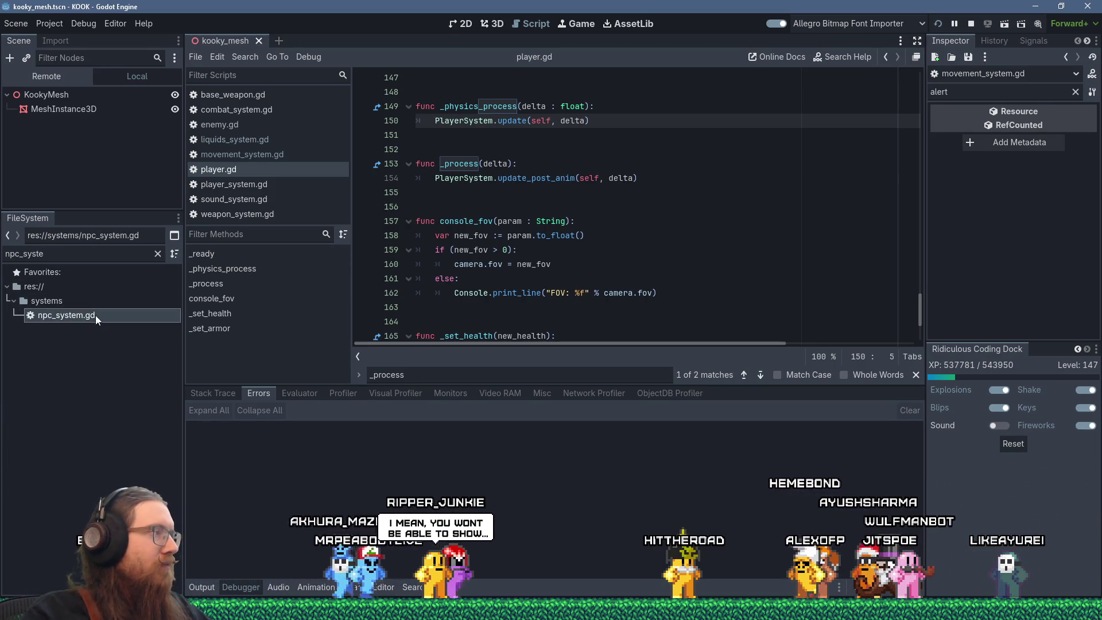
# Search the script for deferred_physics_process and then for update_actual.
pyautogui.click(559, 253)
pyautogui.scroll(-4, 574, 247)
pyautogui.click(657, 229)
pyautogui.doubleClick(517, 202)
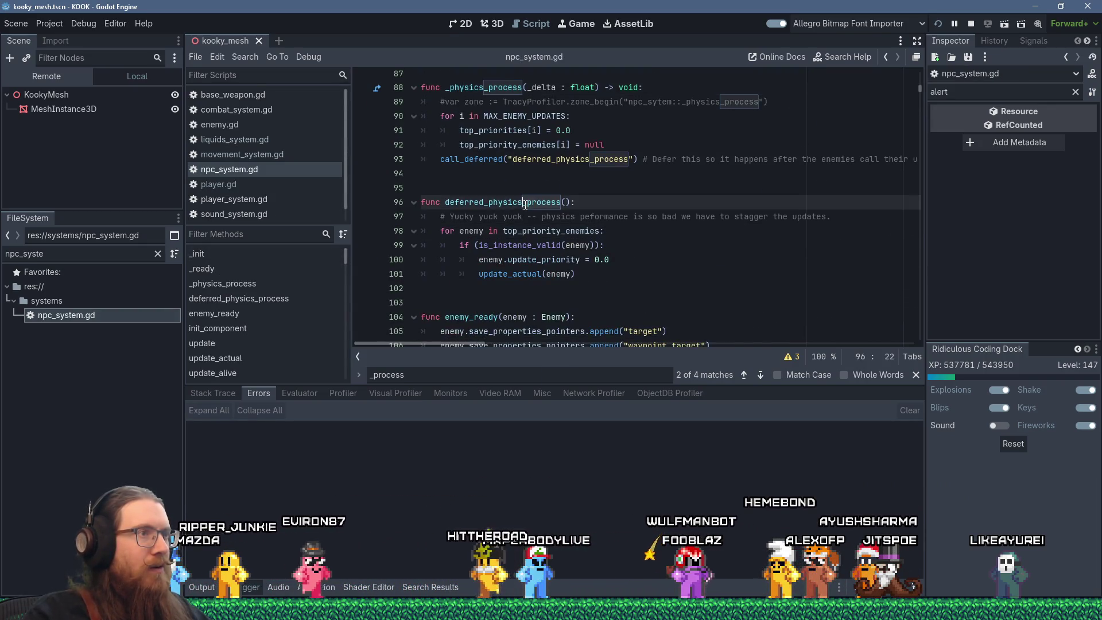
pyautogui.hotkey('ctrl', 'f')
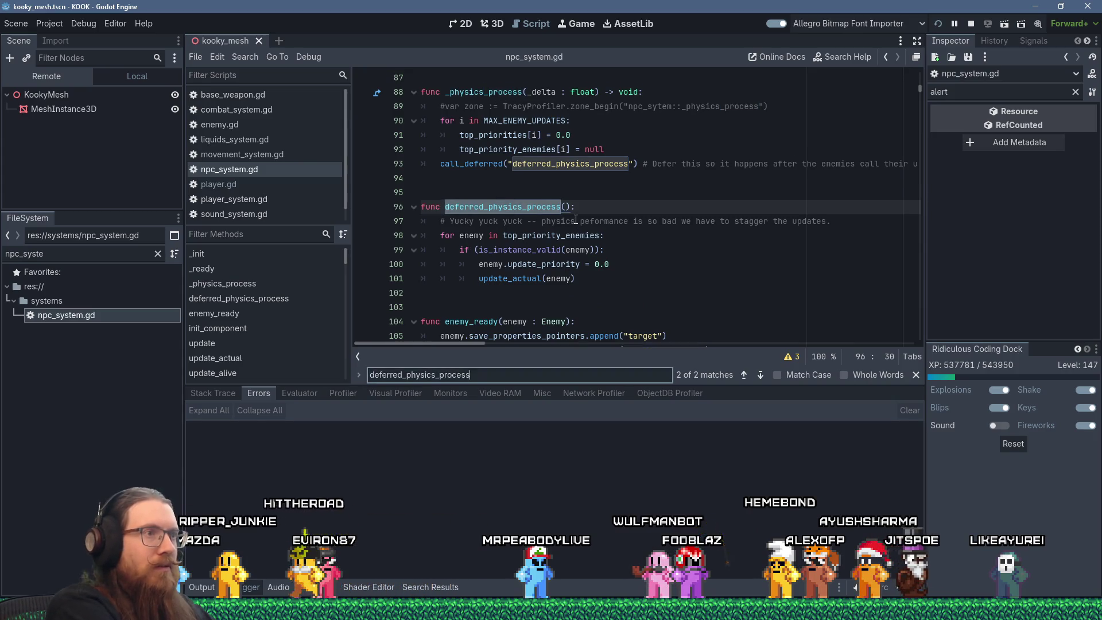
pyautogui.press('Return')
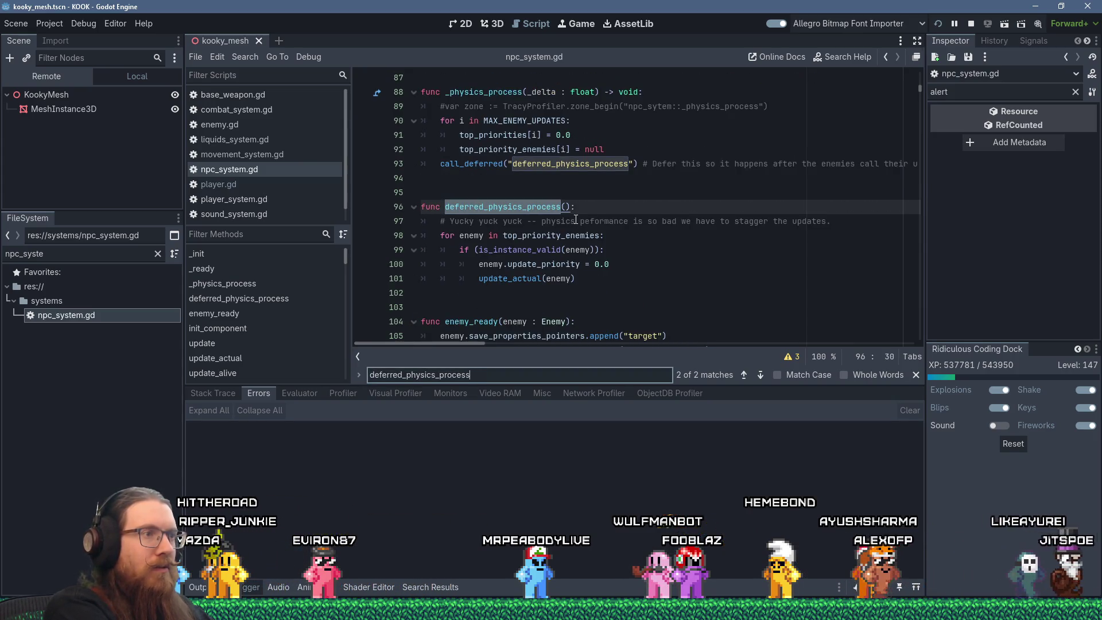
pyautogui.hotkey('ctrl', 'a')
pyautogui.write('update_ac')
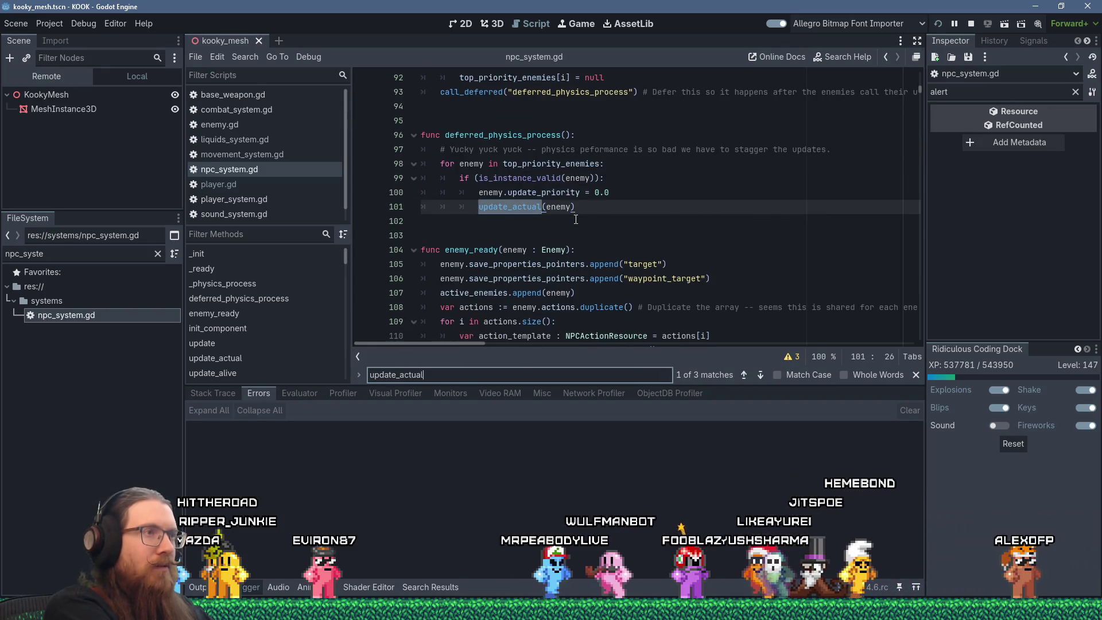
pyautogui.press('Return')
# Change ALWAYS_UPDATE from false to true and launch the game.
pyautogui.doubleClick(550, 135)
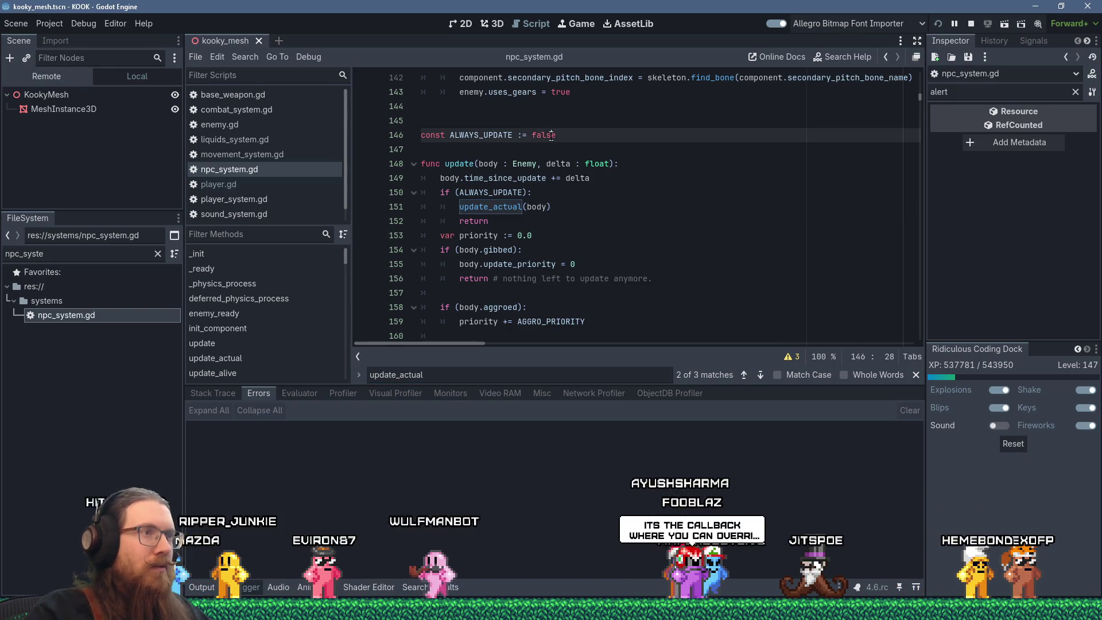
pyautogui.write('true')
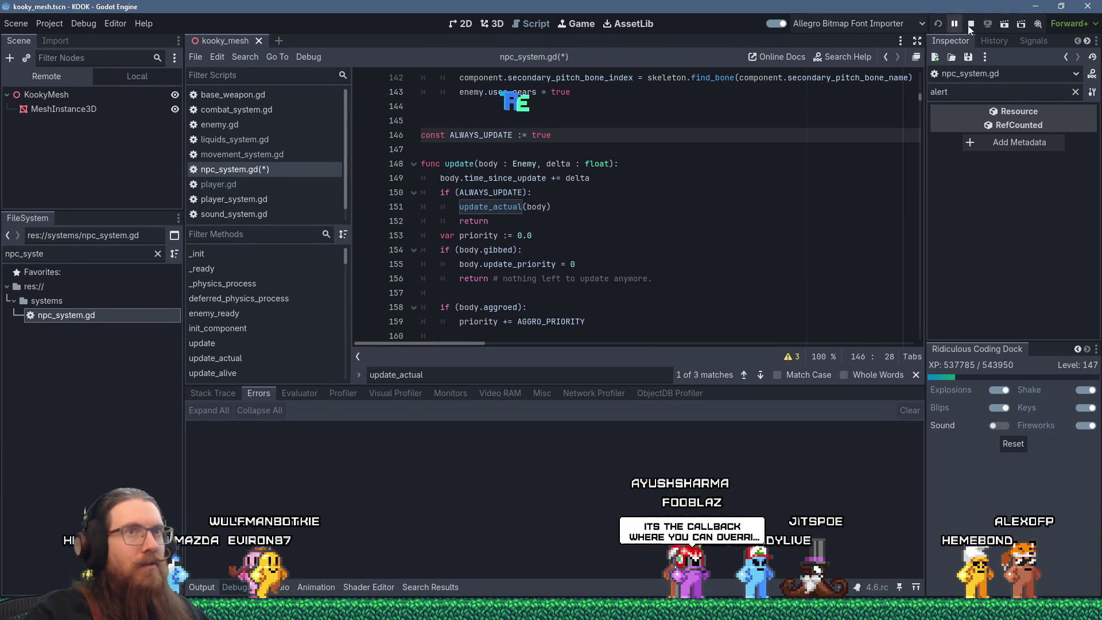
pyautogui.click(939, 25)
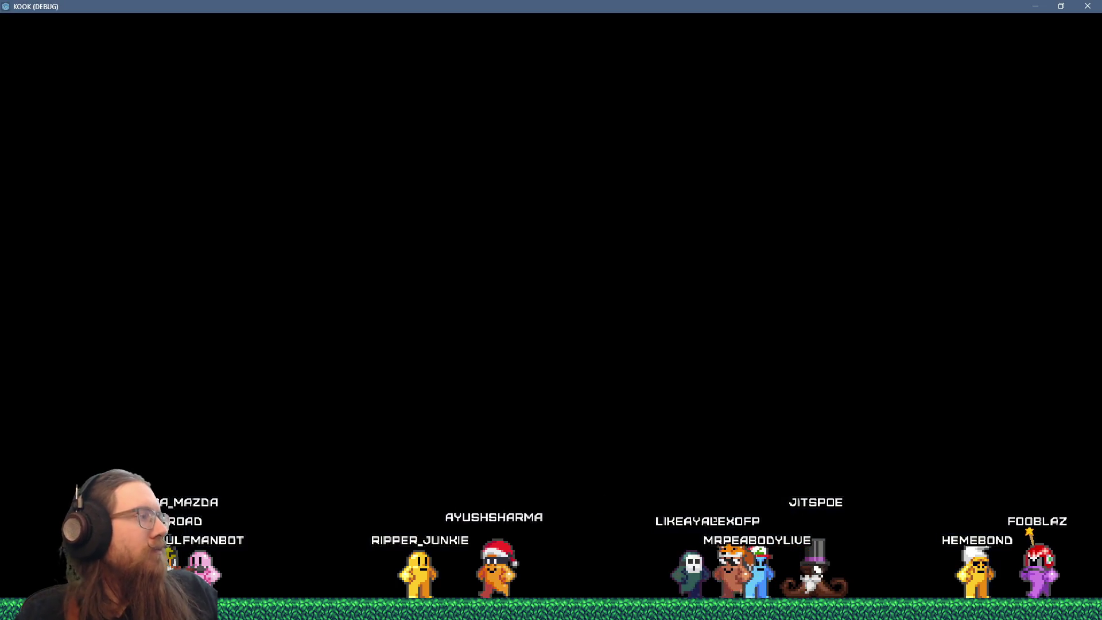
# Kick through the door, jump out the window to the street, and fire the revolver twice.
pyautogui.press('w')
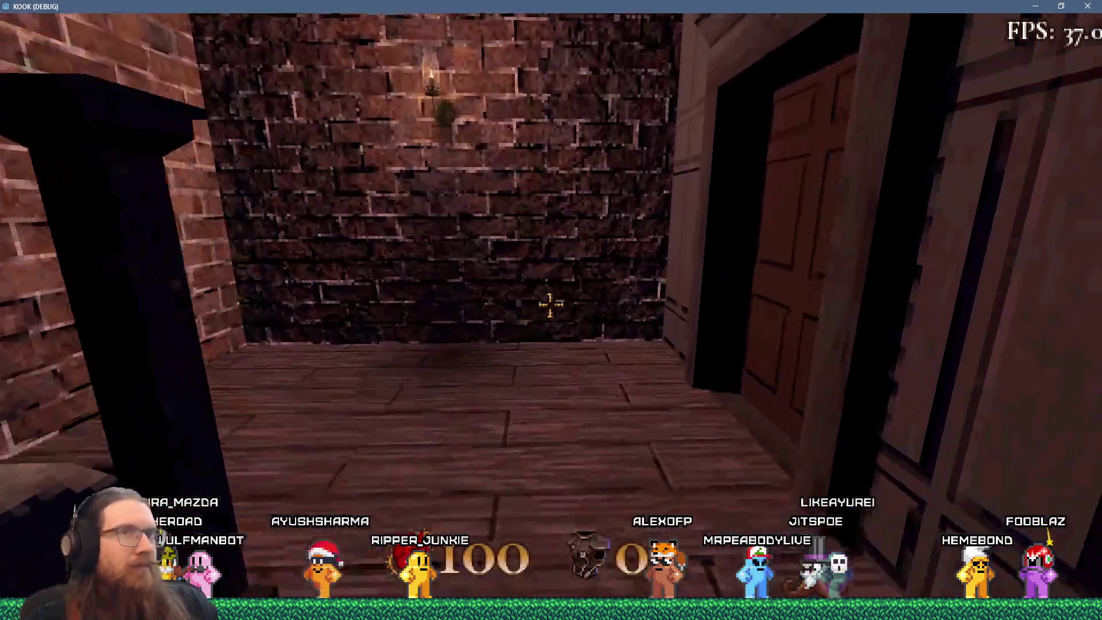
pyautogui.press('i')
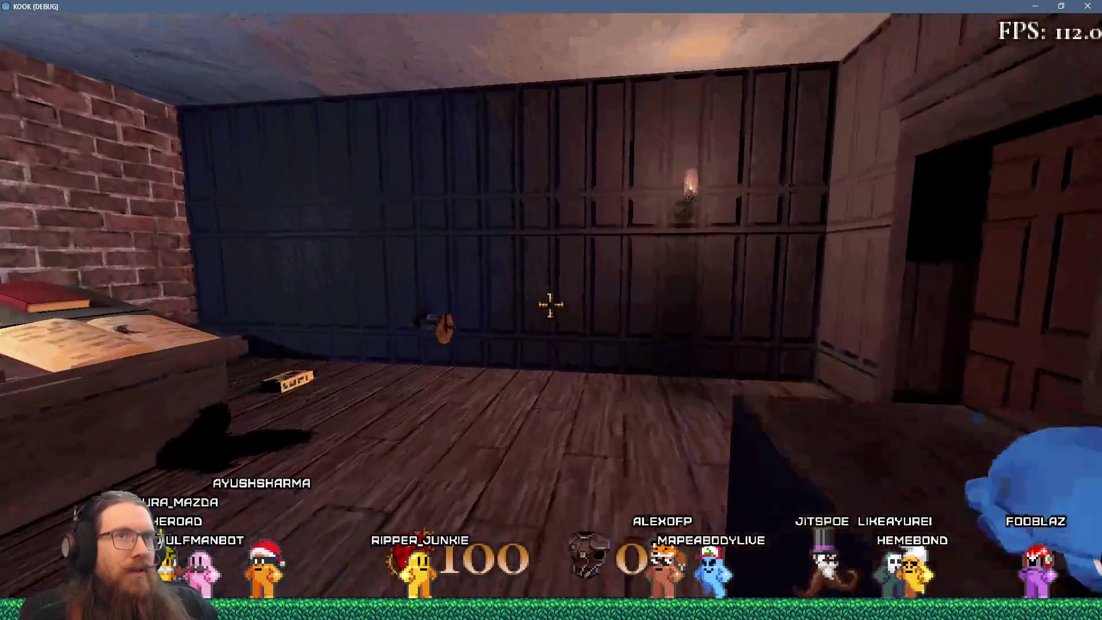
pyautogui.press('w')
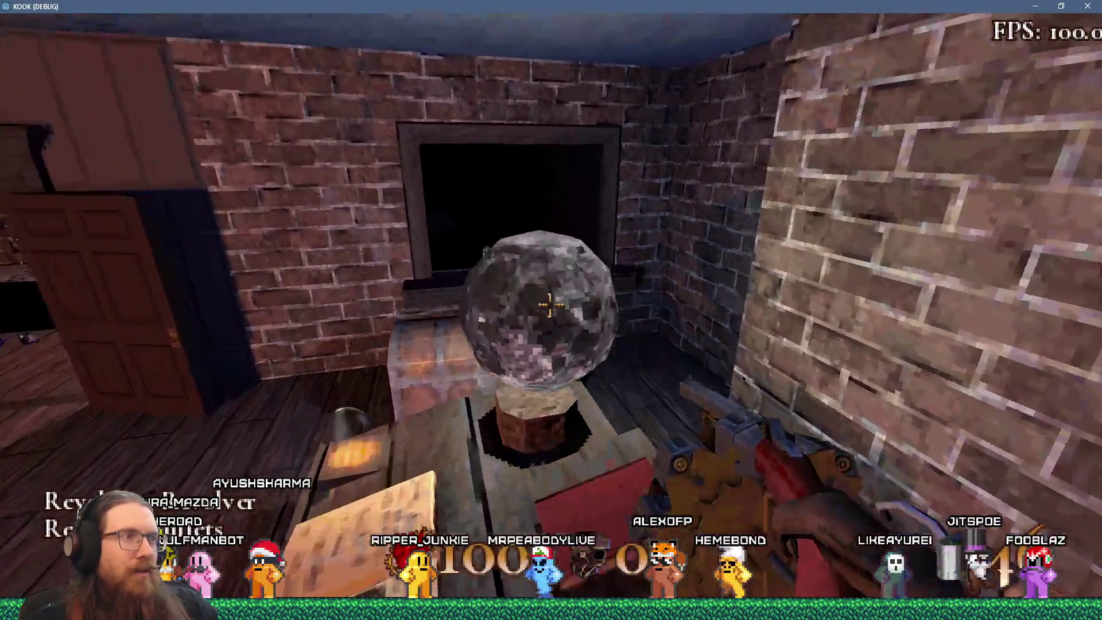
pyautogui.press('w')
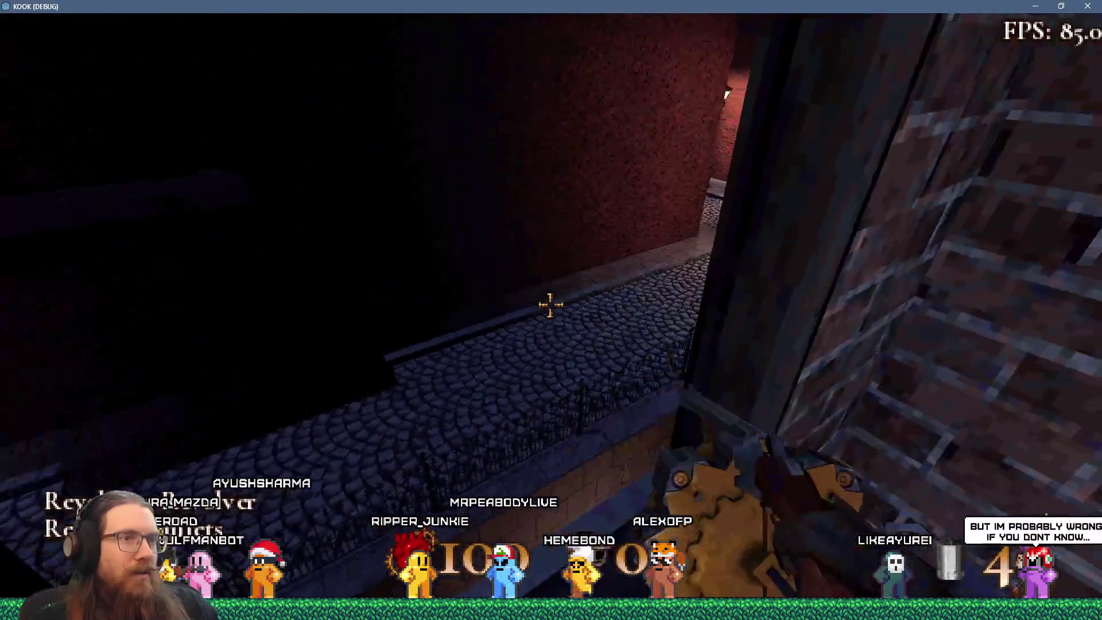
pyautogui.press('w')
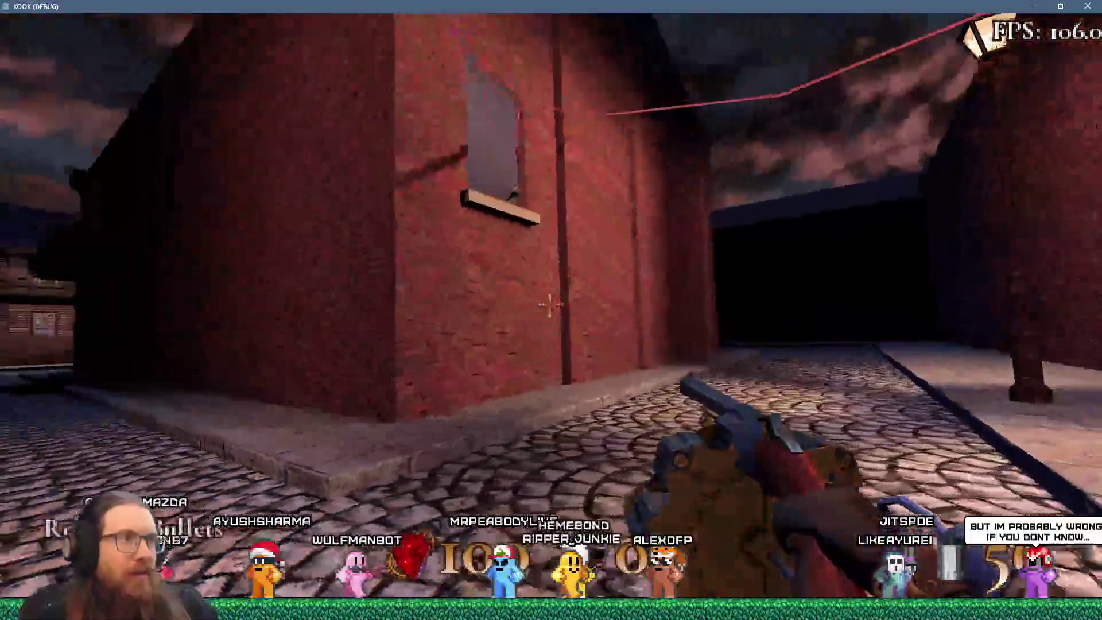
pyautogui.click(550, 306)
pyautogui.click(549, 306)
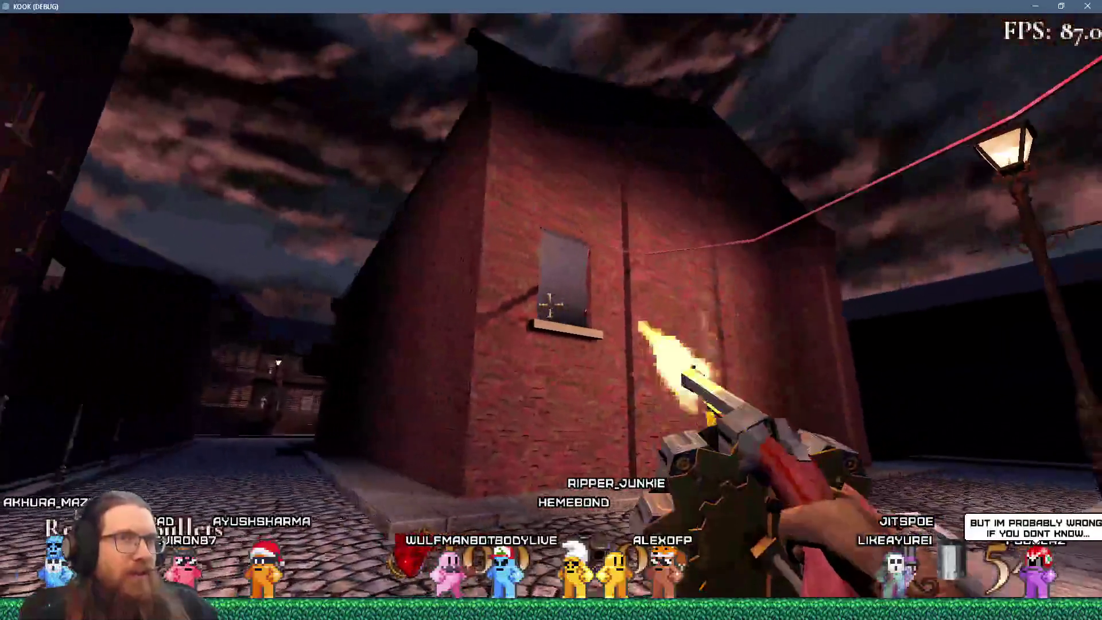
# Advance down the alley firing twice, pick up the Super Shotgun, and open the development console.
pyautogui.press('w')
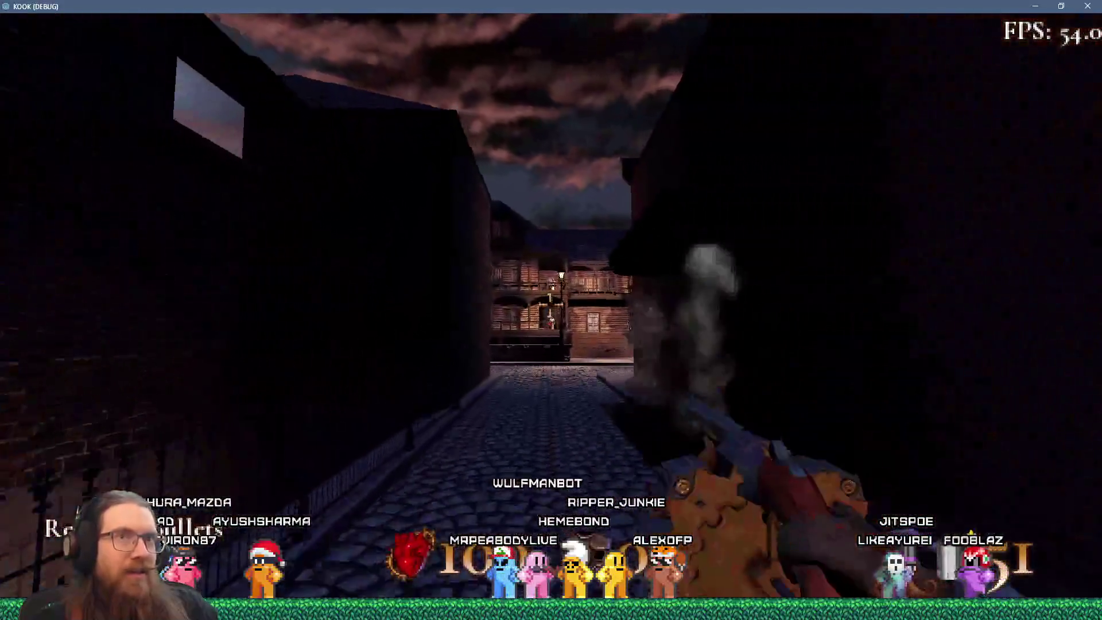
pyautogui.press('w')
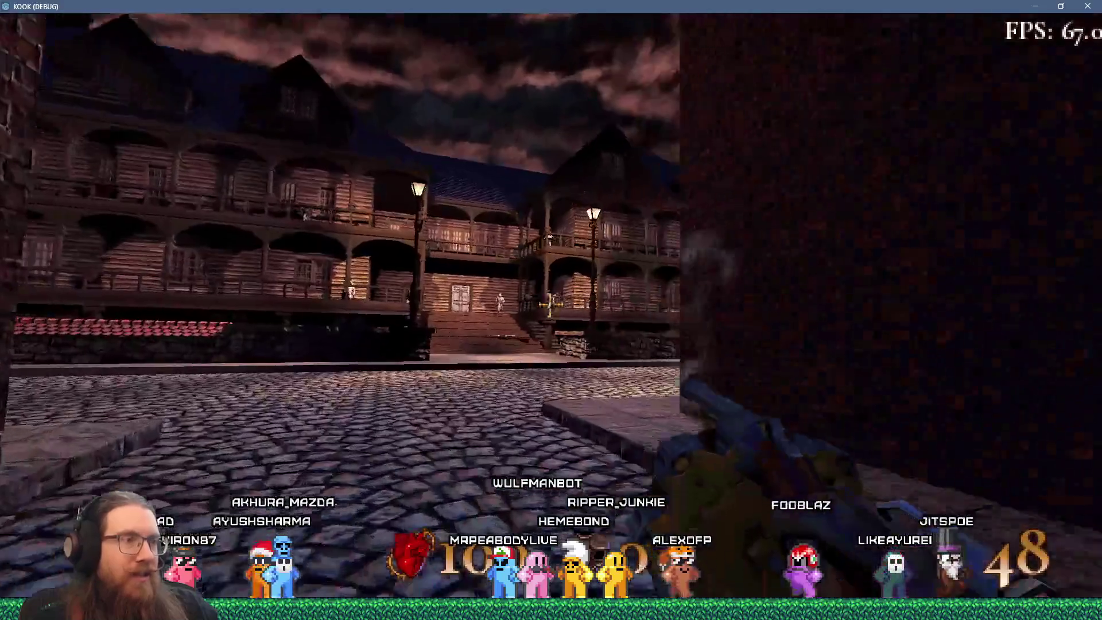
pyautogui.click(550, 305)
pyautogui.click(550, 306)
pyautogui.press('w')
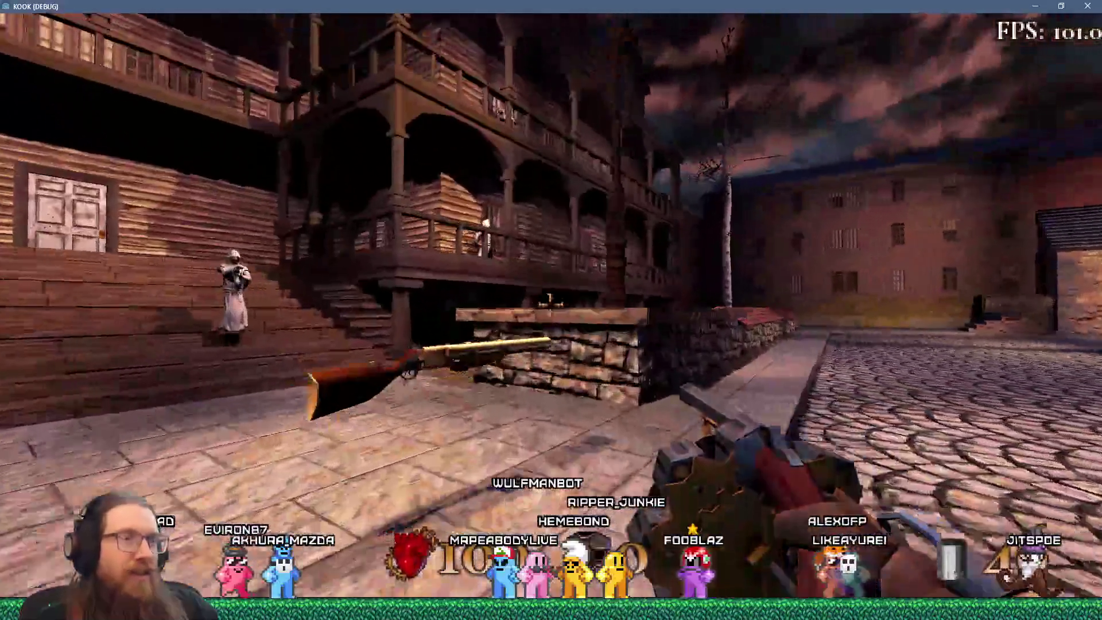
pyautogui.press('`')
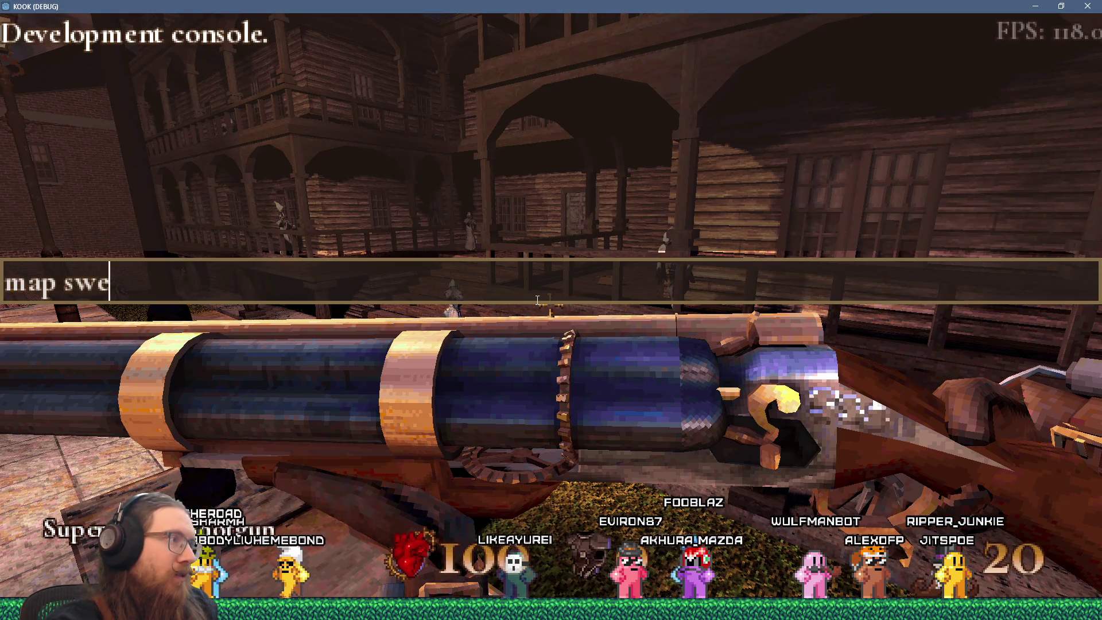
# Load the sewer1 map from the console and resume the game from the Godot breakpoint.
pyautogui.write('r1')
pyautogui.press('Return')
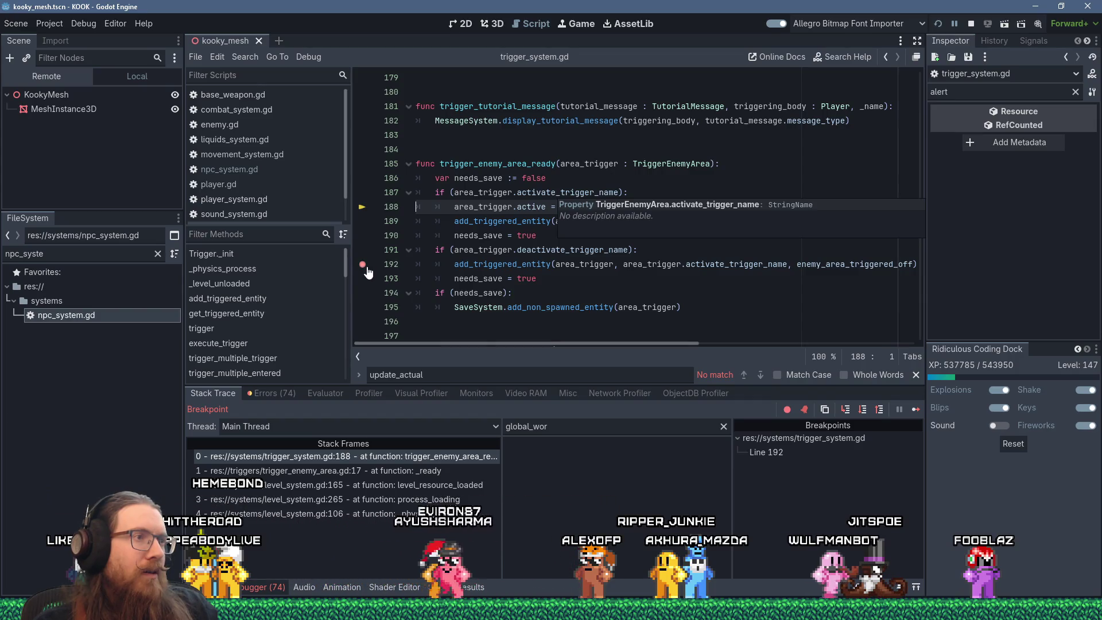
pyautogui.click(916, 409)
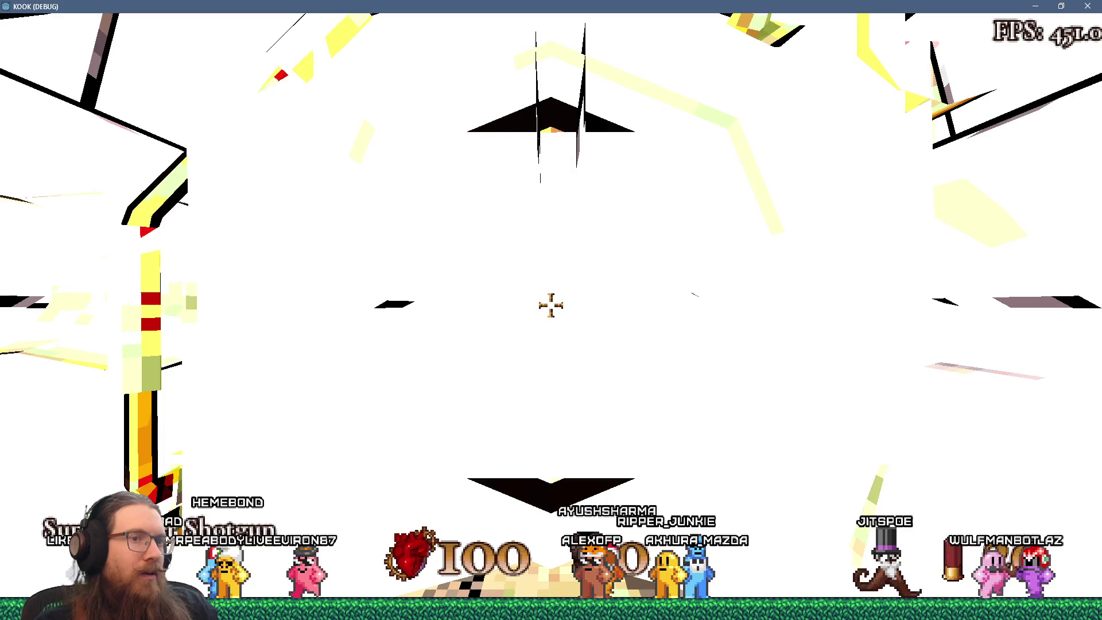
# Climb onto the railed walkway, collect the Revolving Revolver, and drop into the dark lower area.
pyautogui.press('w')
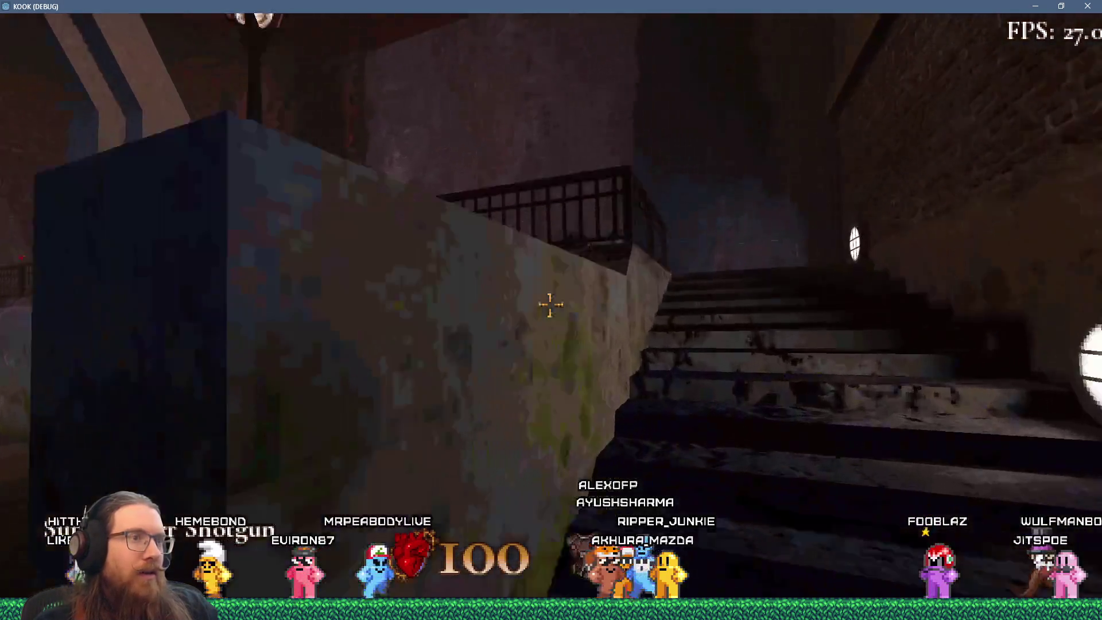
pyautogui.press('w')
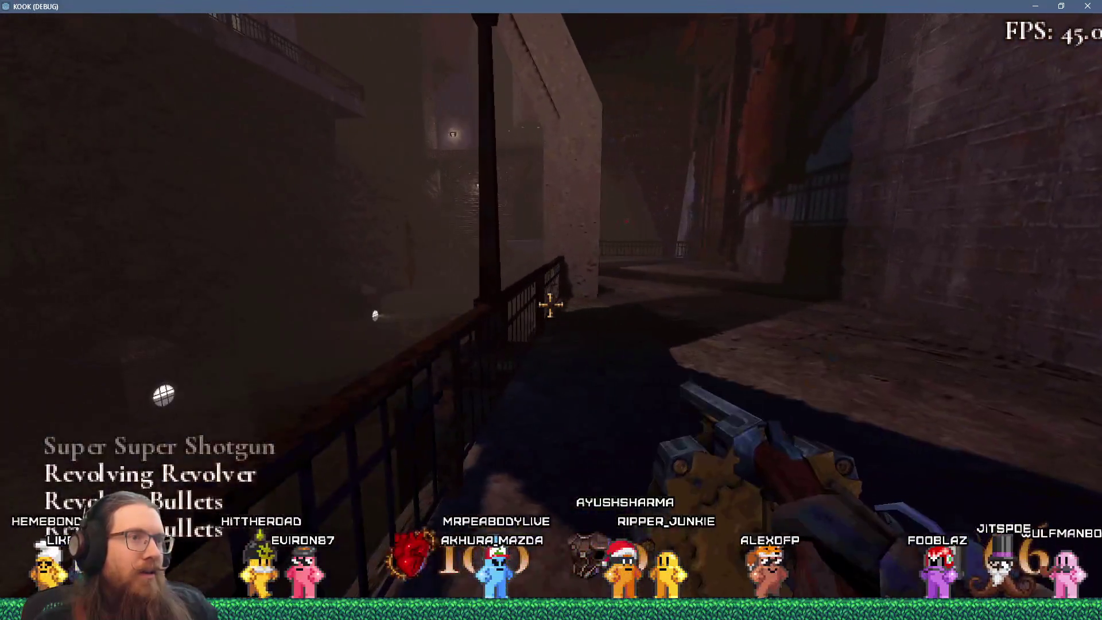
pyautogui.press('w')
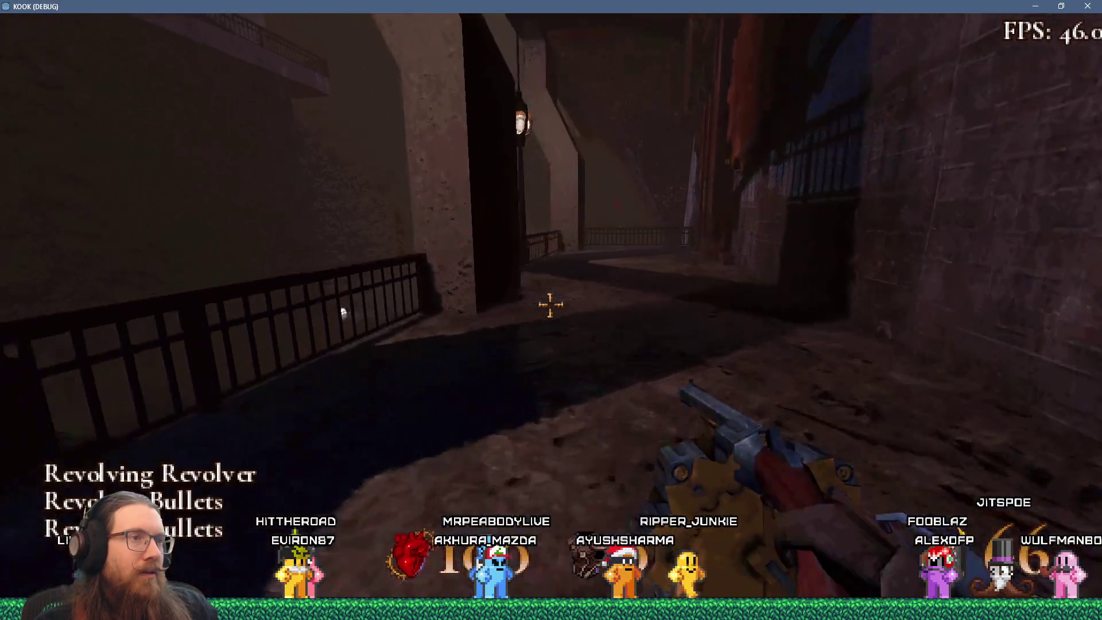
pyautogui.press('w')
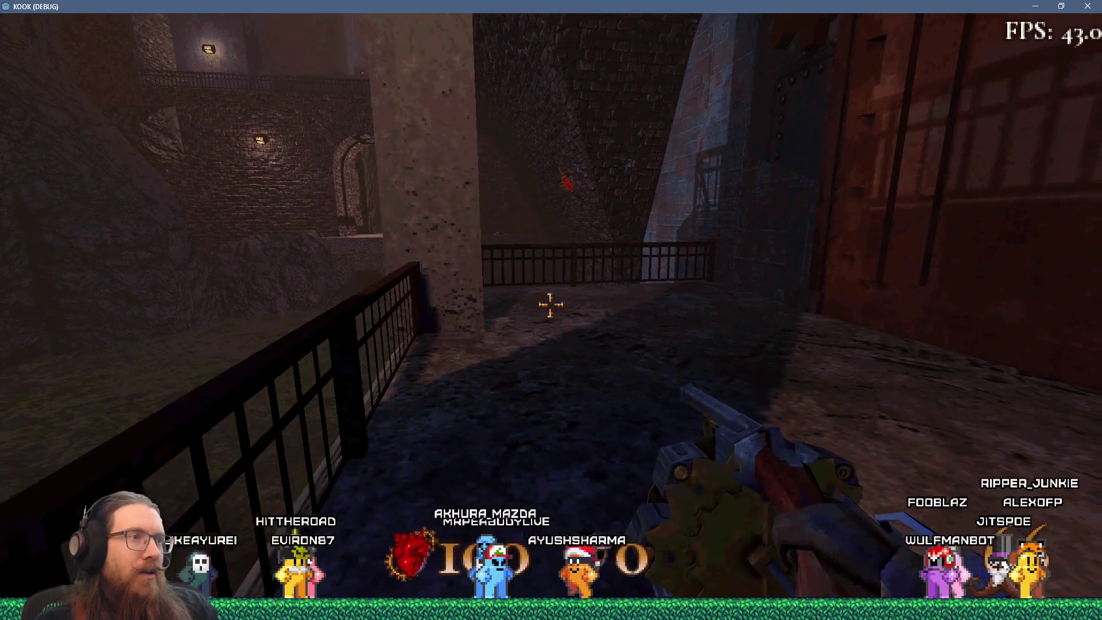
pyautogui.press('w')
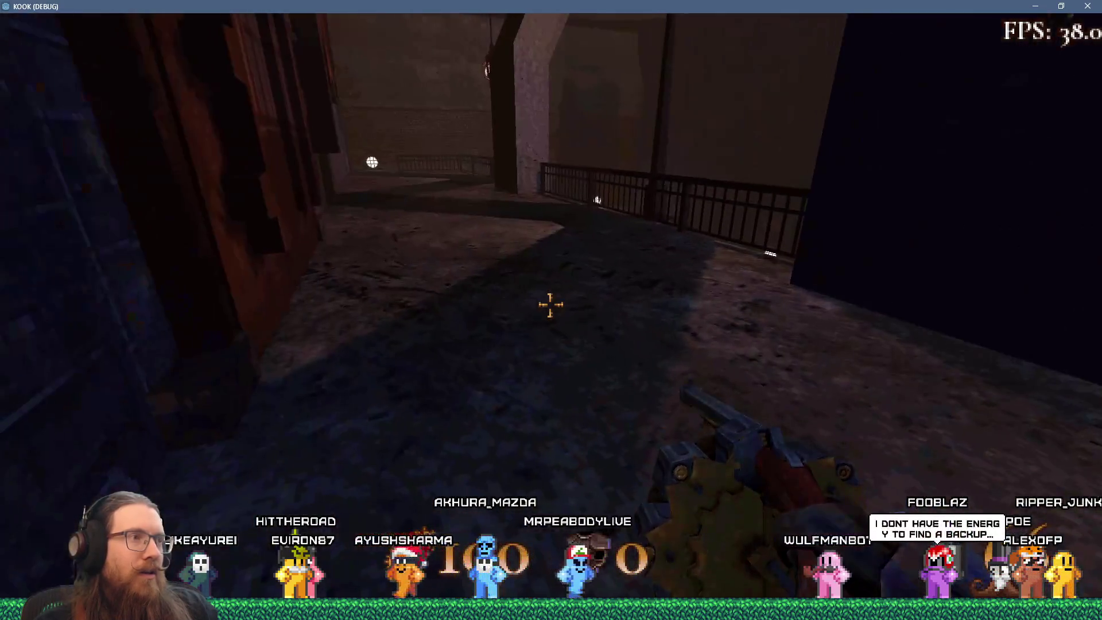
pyautogui.press('w')
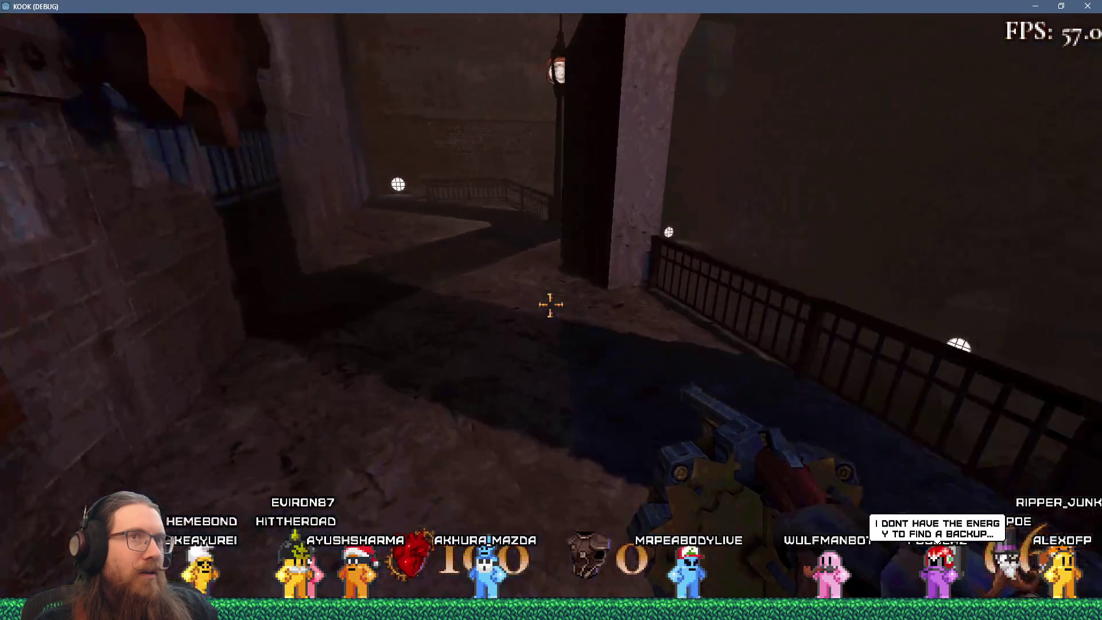
pyautogui.press('w')
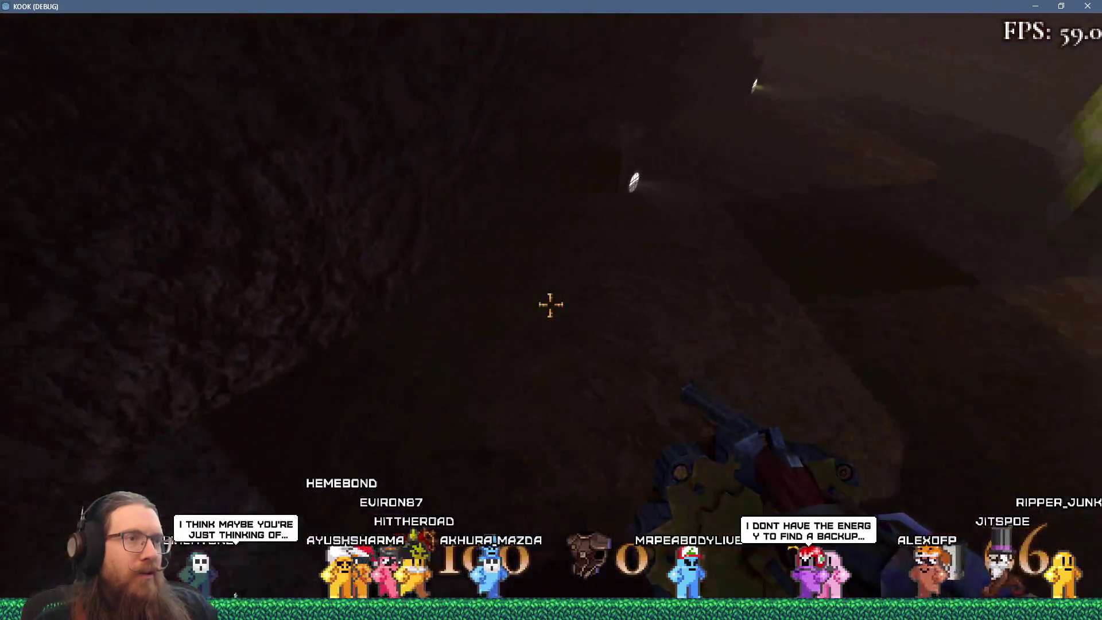
# Follow the walkway beside the railing past the alley into the dark archway.
pyautogui.press('w')
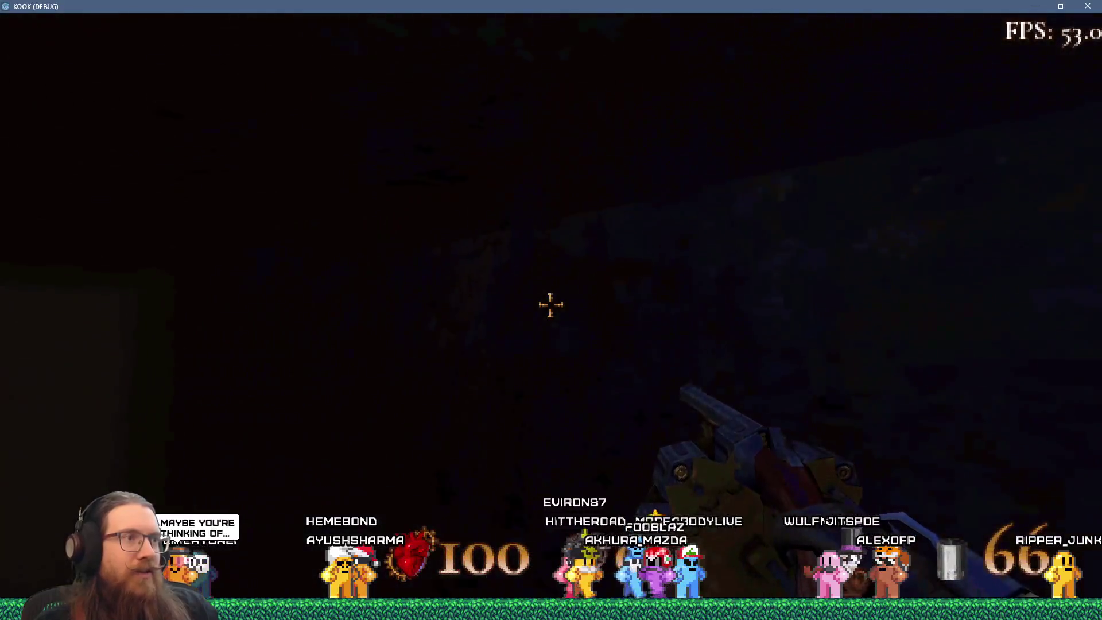
pyautogui.press('w')
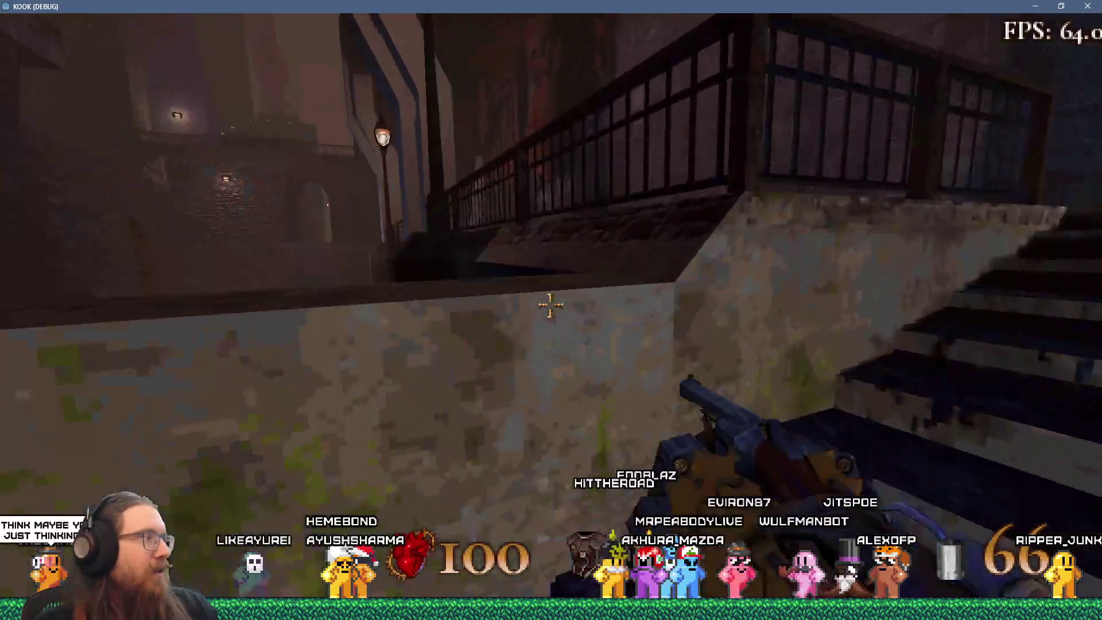
pyautogui.press('w')
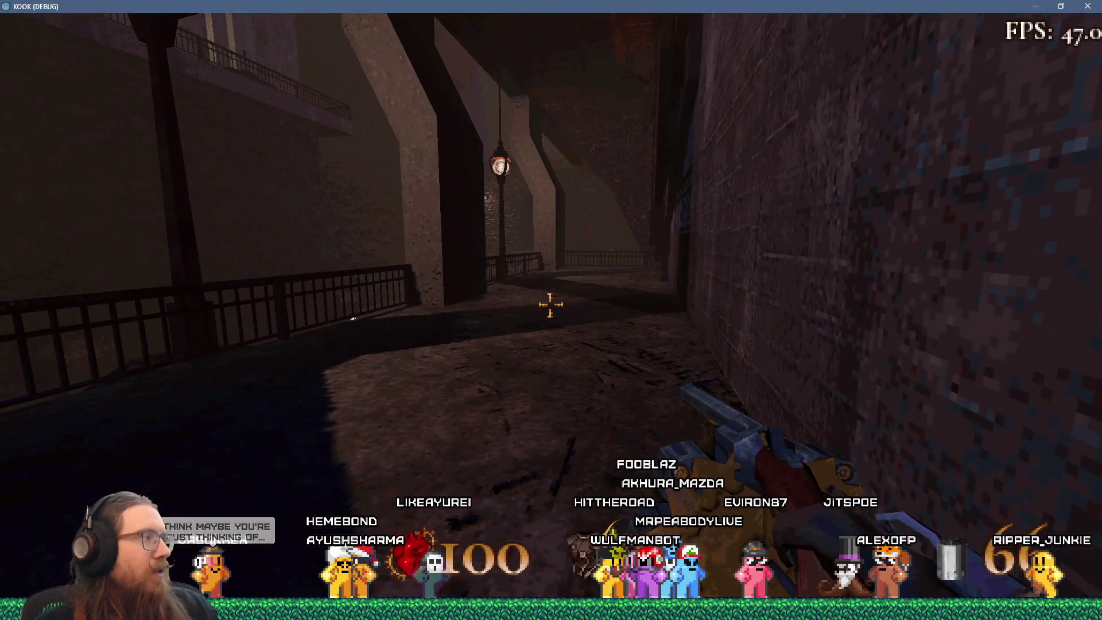
pyautogui.press('w')
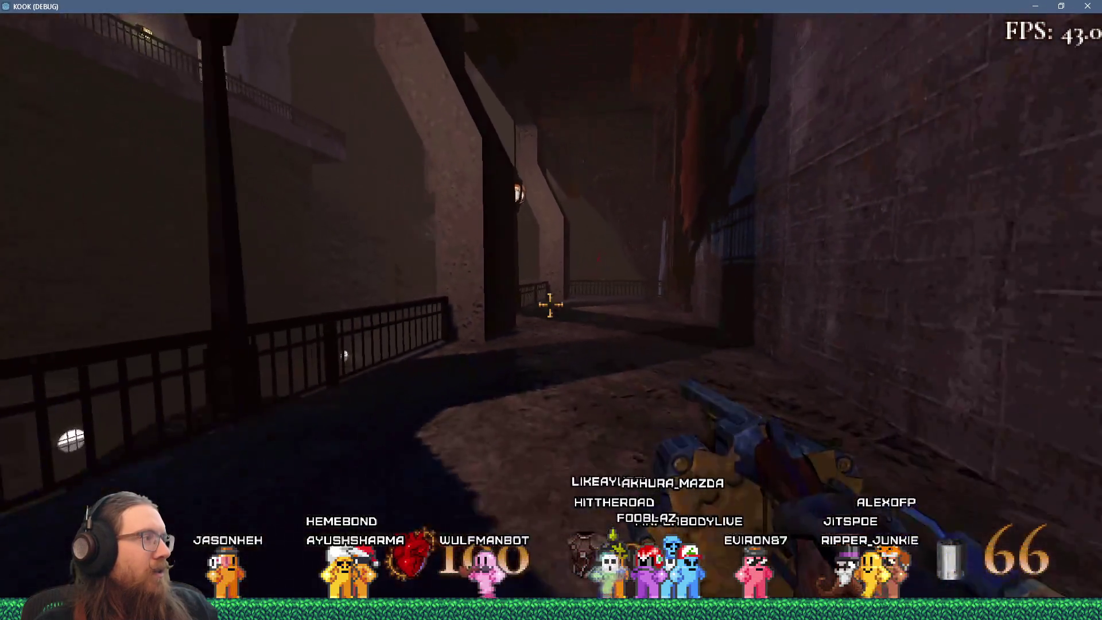
pyautogui.press('w')
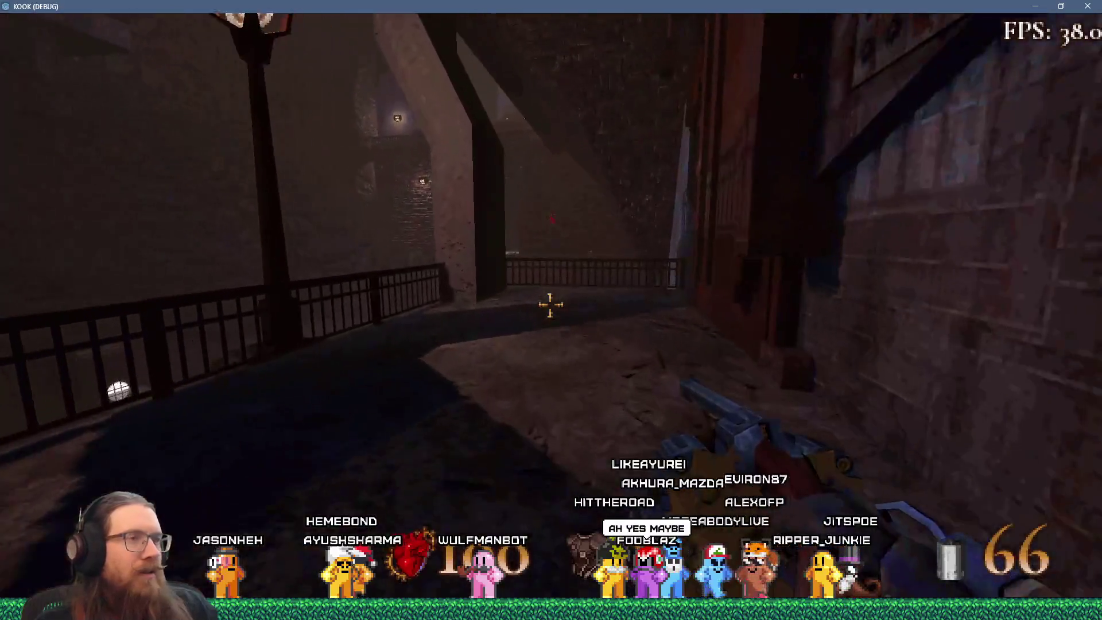
pyautogui.press('w')
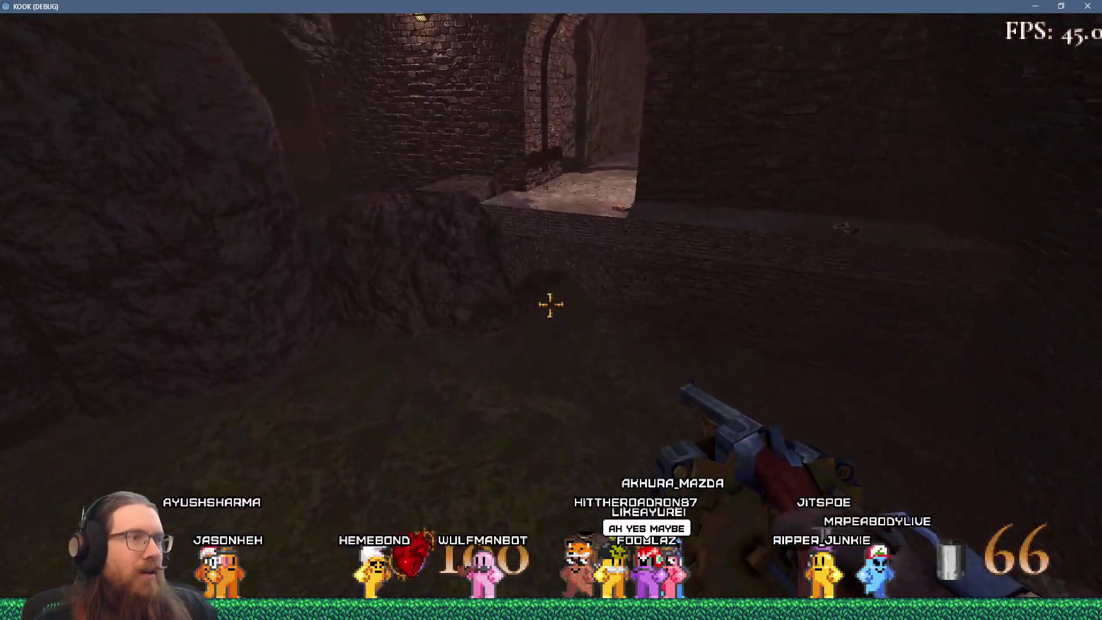
pyautogui.press('w')
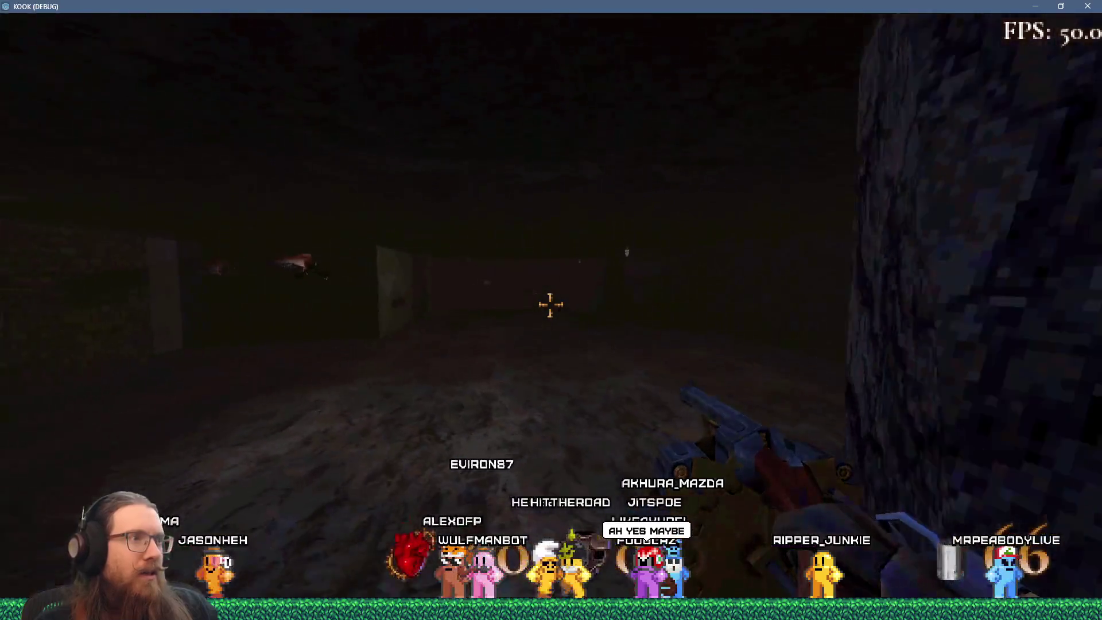
# Fire the revolver down the tunnel, enter the lantern room, and spray flamethrower fire into the cave.
pyautogui.click(550, 305)
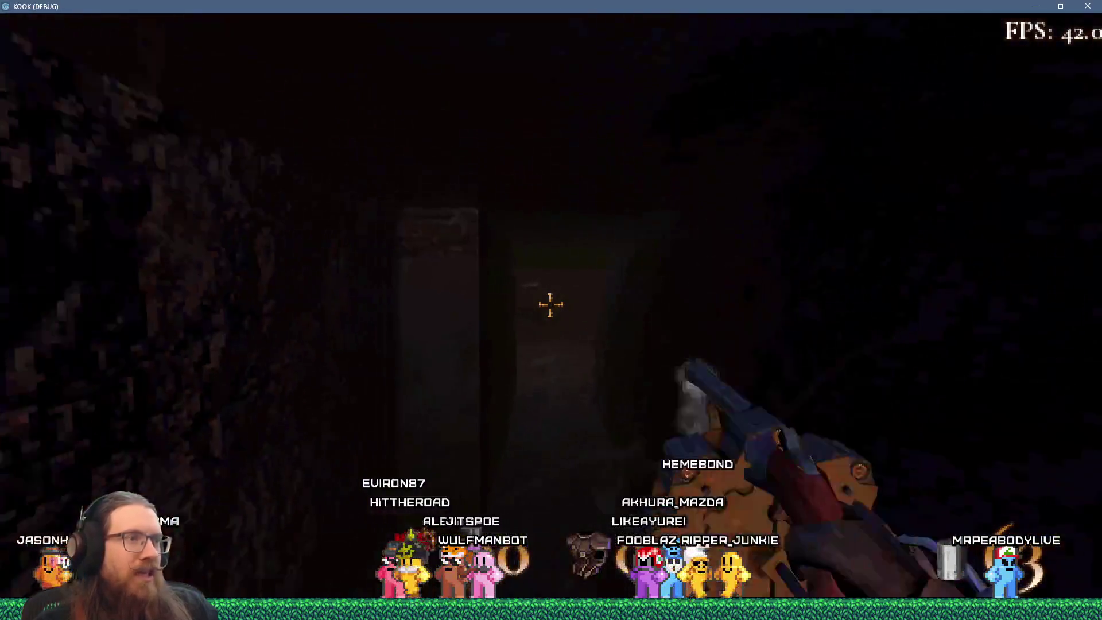
pyautogui.press('w')
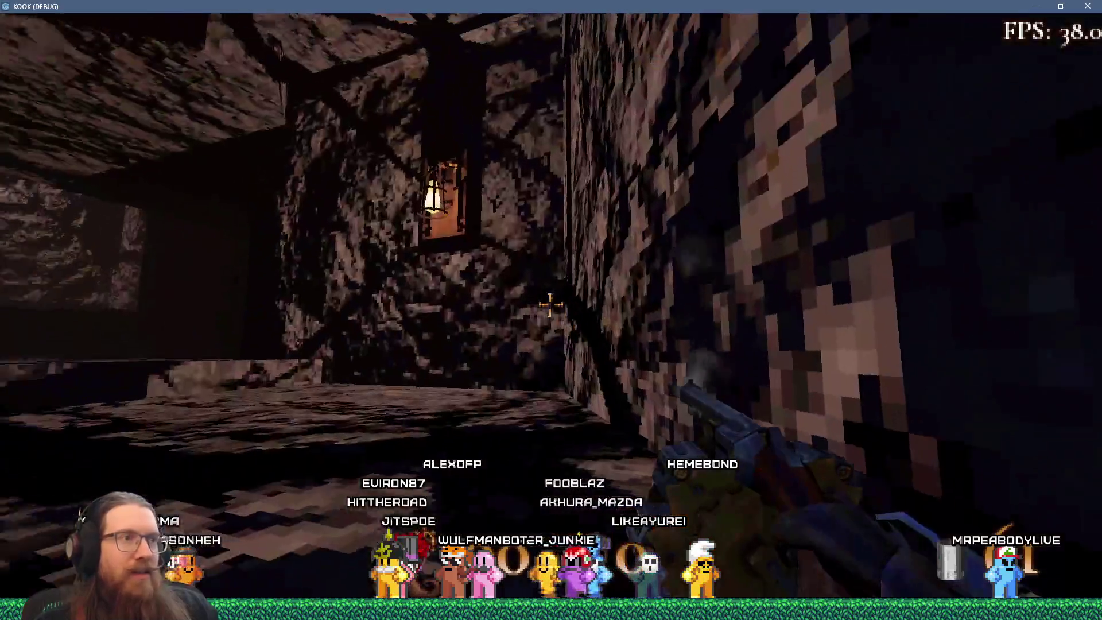
pyautogui.scroll(-2, 550, 304)
pyautogui.click(550, 304)
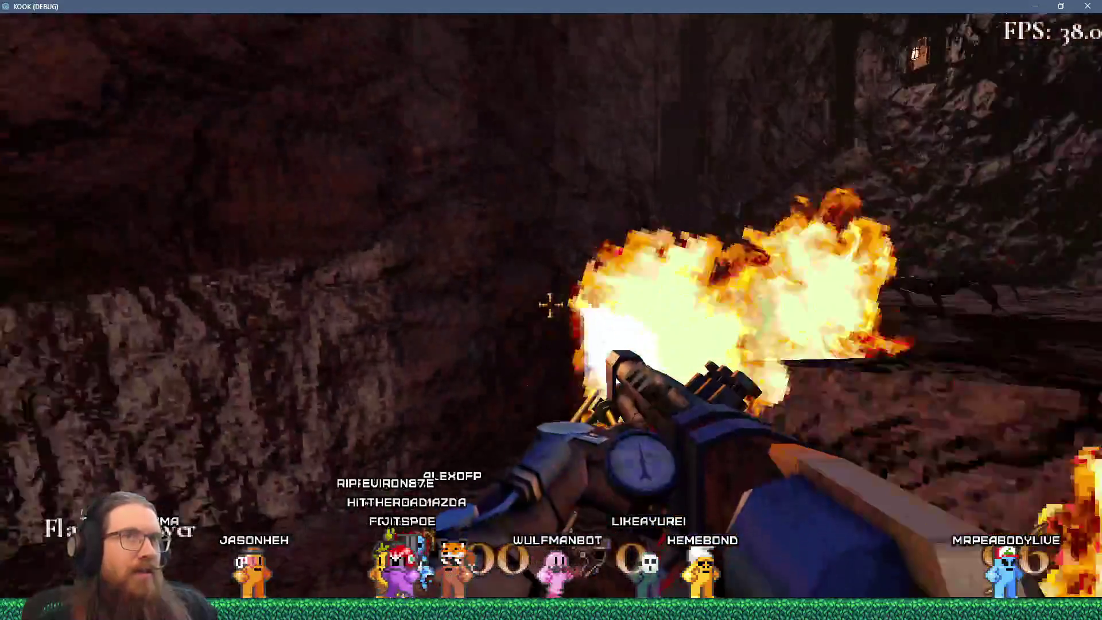
# Keep flaming the chamber, collect armor shards down the corridor, and reach the walkway above the sludge.
pyautogui.click(550, 305)
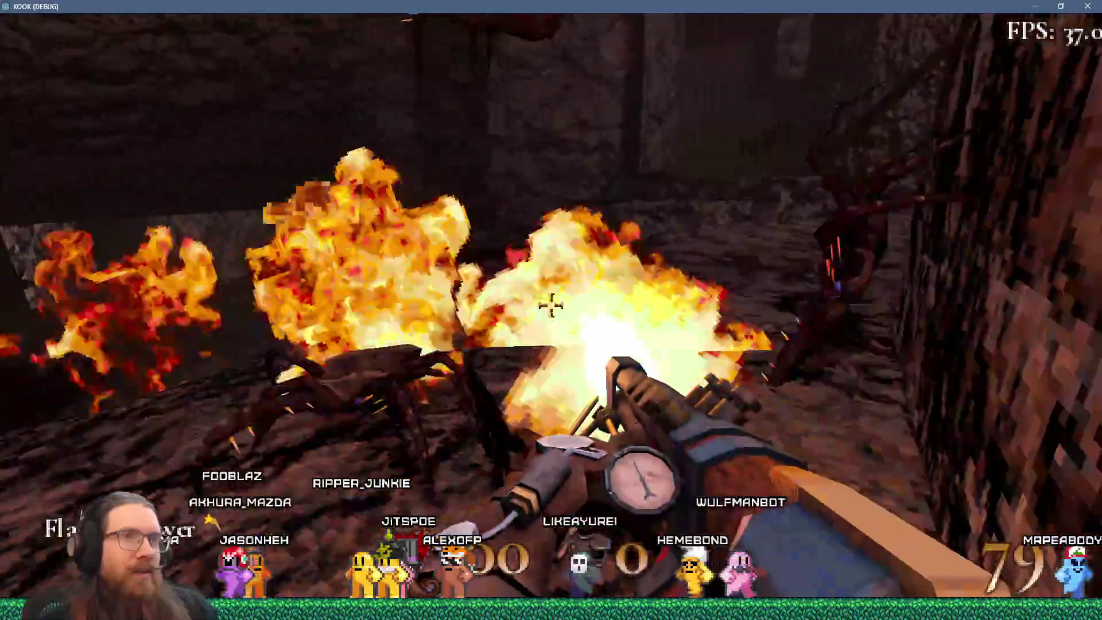
pyautogui.click(550, 305)
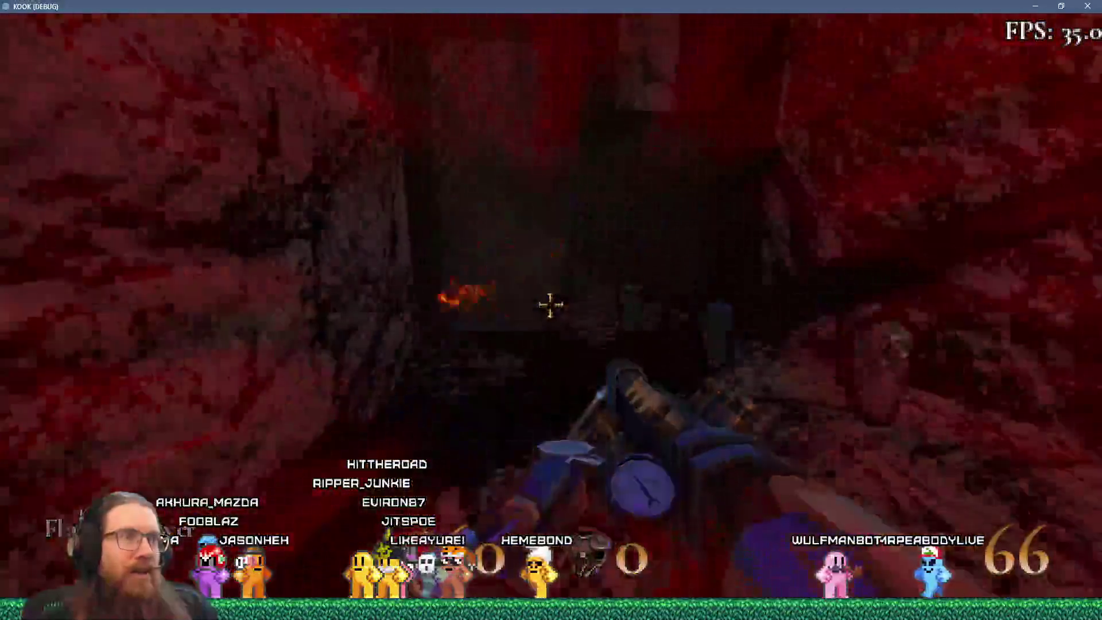
pyautogui.press('w')
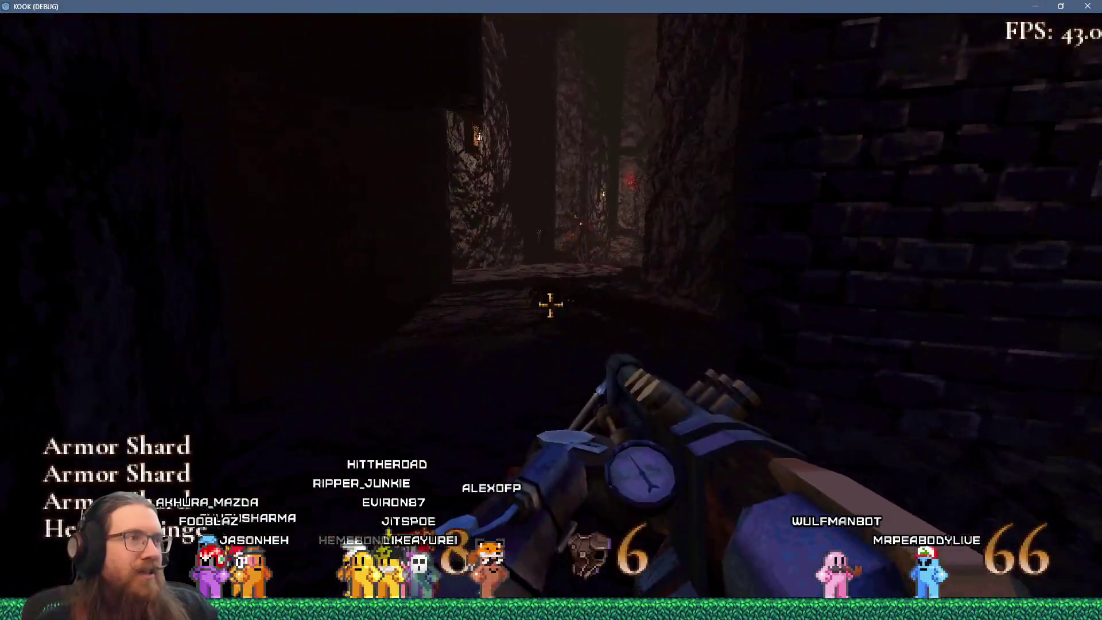
pyautogui.click(550, 305)
pyautogui.press('w')
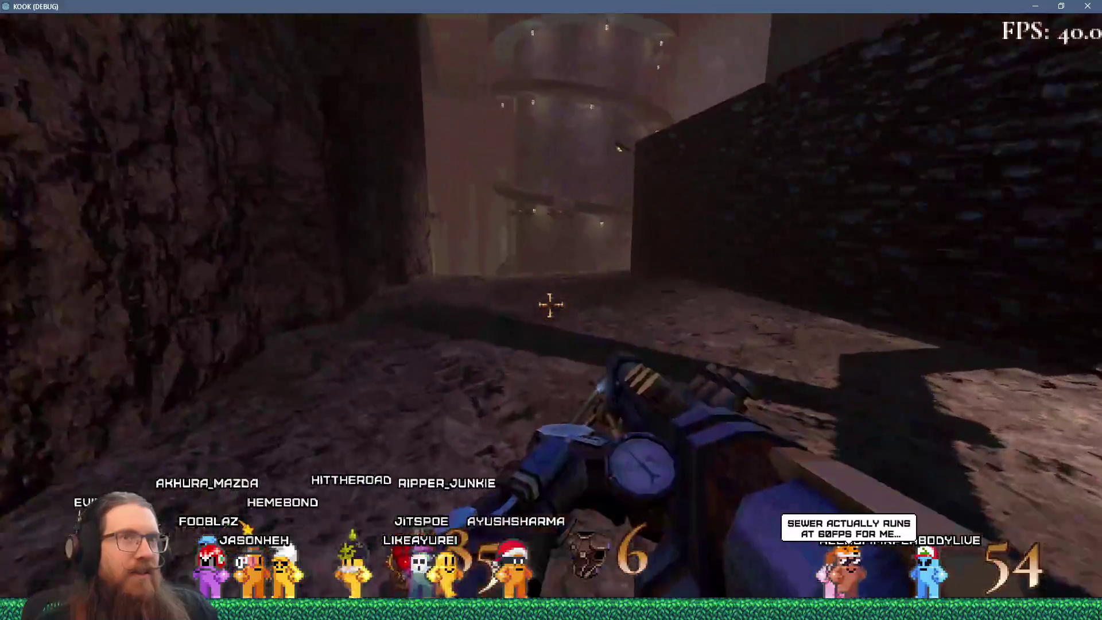
pyautogui.press('w')
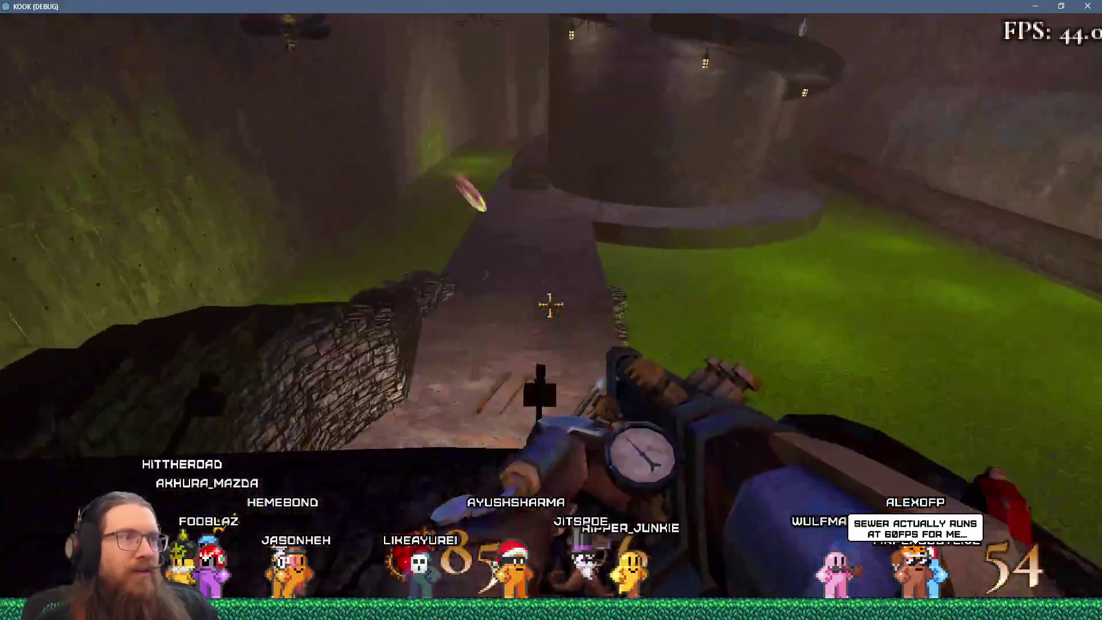
# Switch to weapon 2 and shoot the robed figure on the stone walkway.
pyautogui.press('w')
pyautogui.press('2')
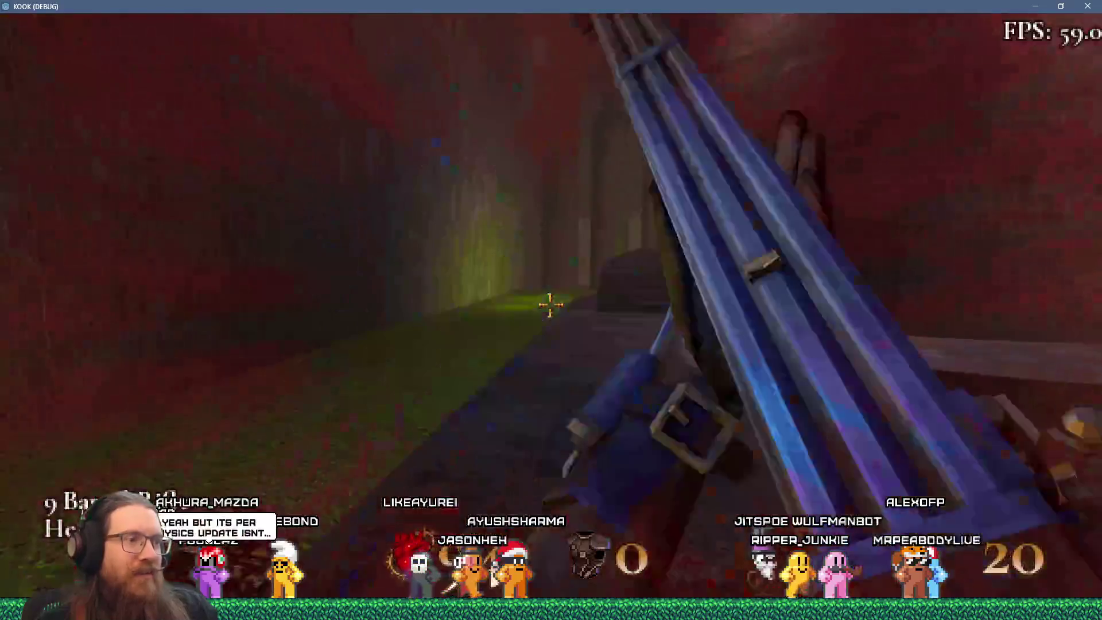
pyautogui.press('w')
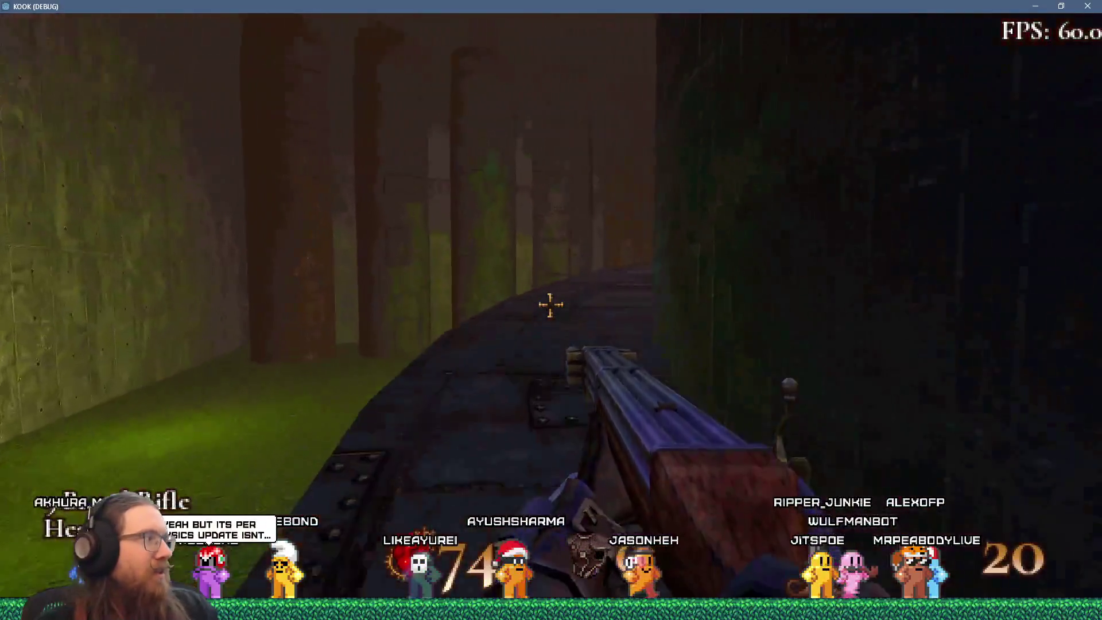
pyautogui.press('w')
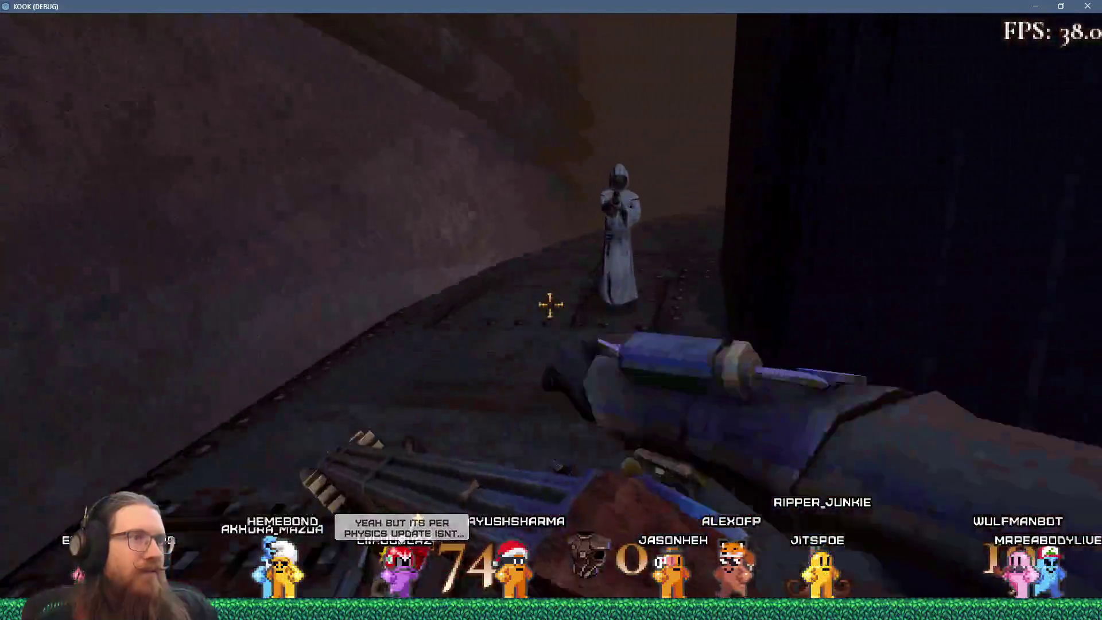
pyautogui.click(549, 304)
pyautogui.press('w')
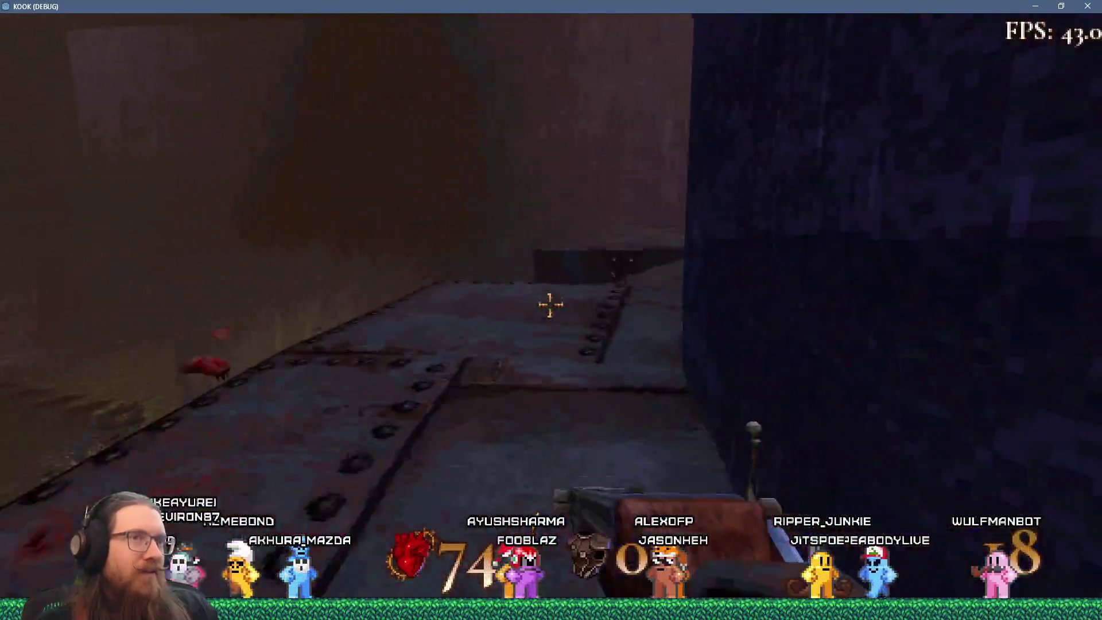
pyautogui.press('w')
pyautogui.press('w')
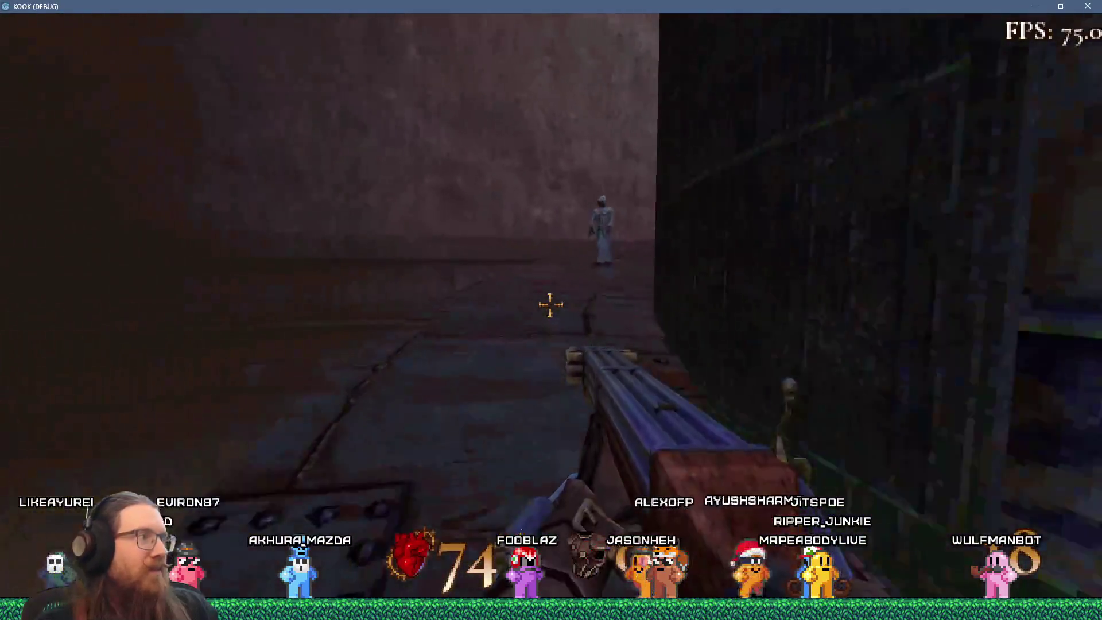
pyautogui.press('w')
# Climb the metal ramp, gun down the robed enemies, and collect the health syringe and rifle ammo.
pyautogui.press('w')
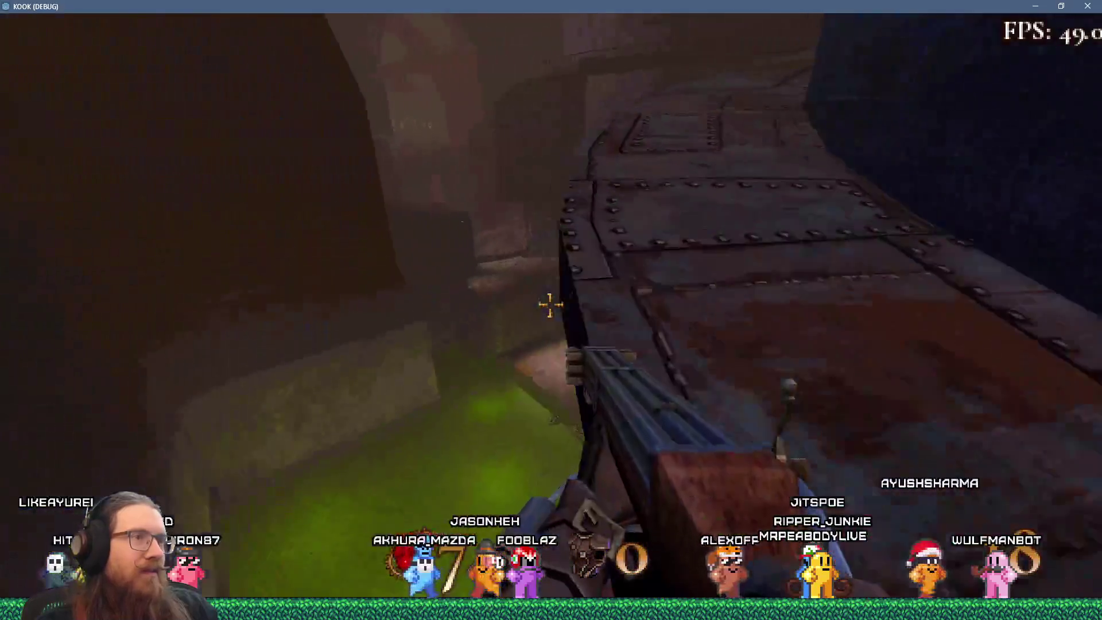
pyautogui.press('w')
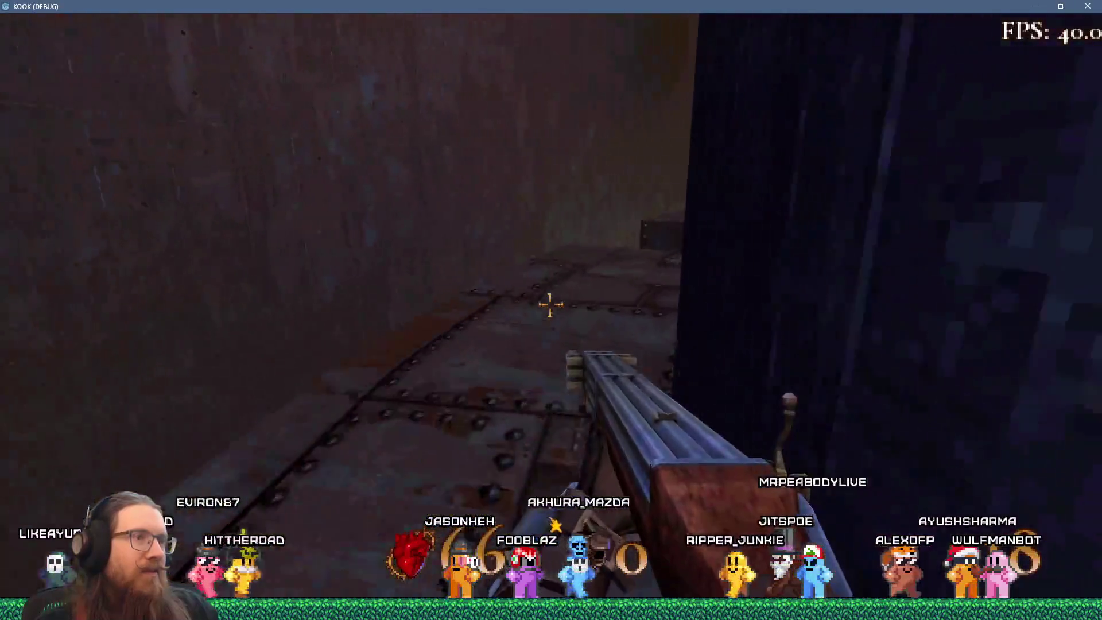
pyautogui.press('w')
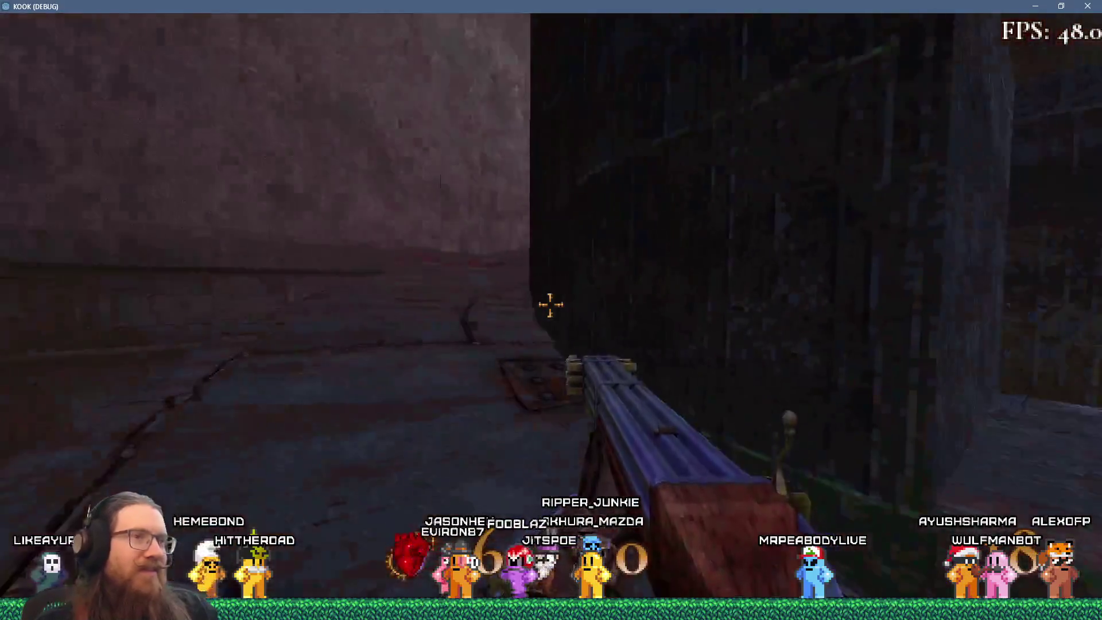
pyautogui.click(551, 304)
pyautogui.click(551, 304)
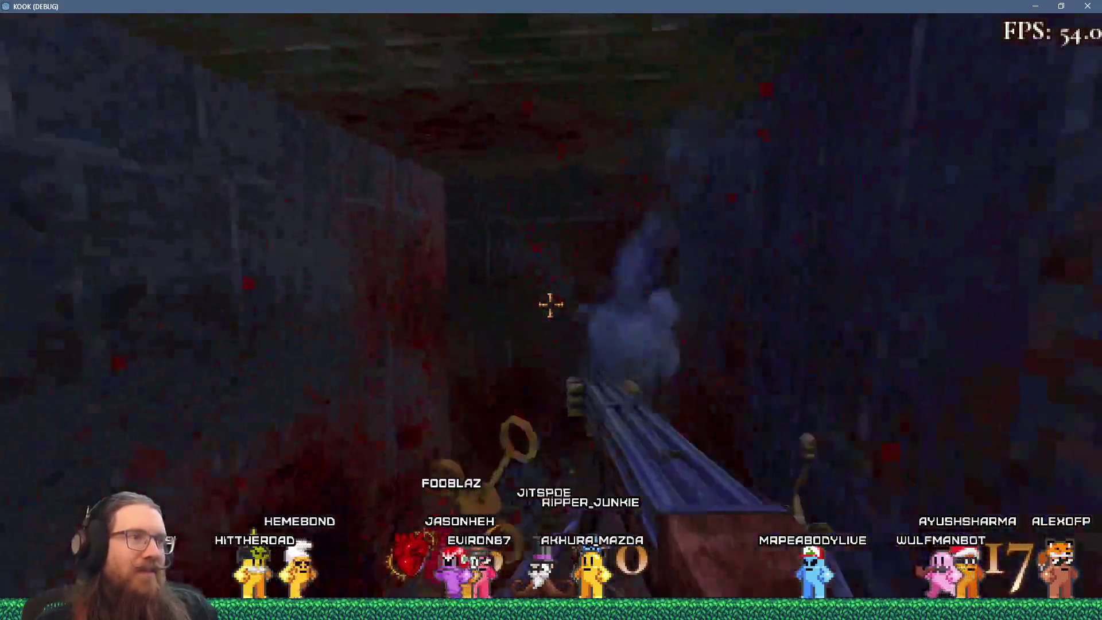
pyautogui.press('w')
pyautogui.press('w')
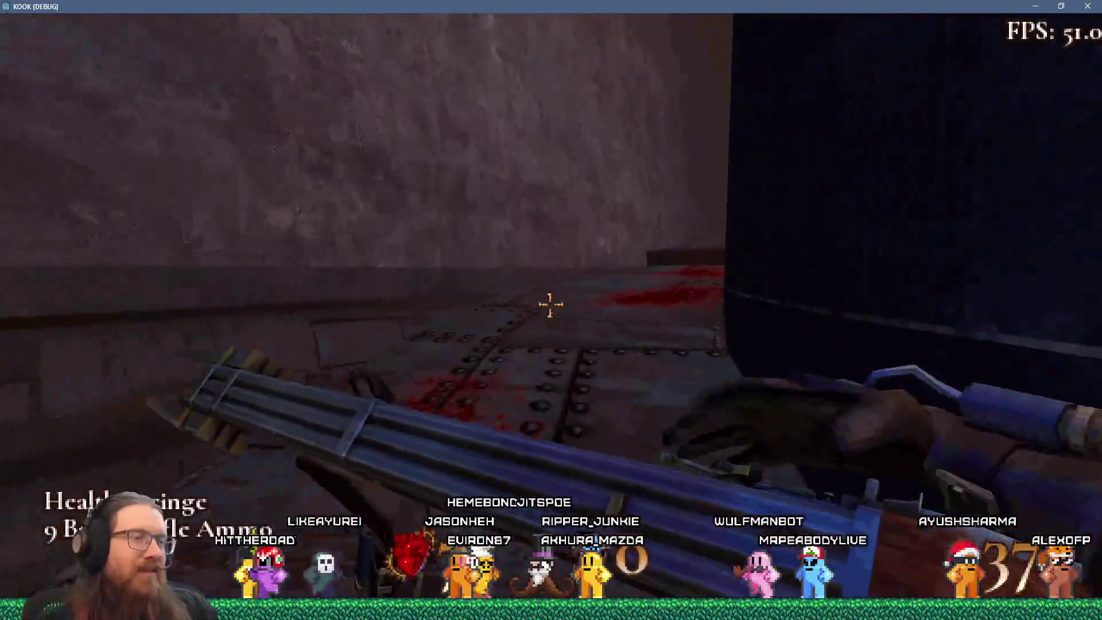
pyautogui.press('w')
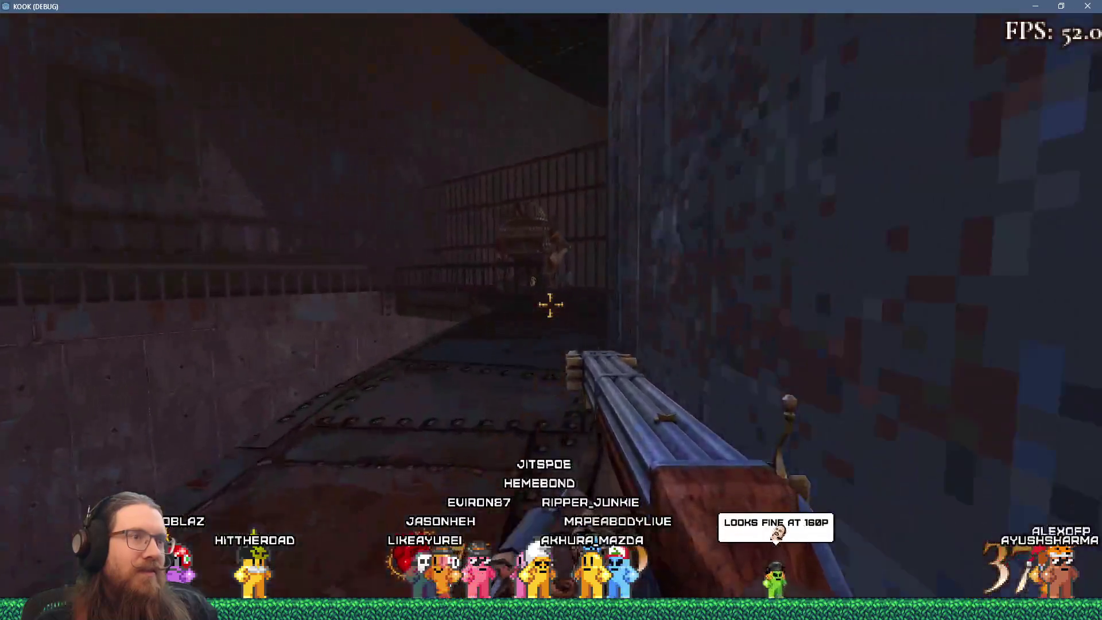
pyautogui.click(550, 304)
pyautogui.press('w')
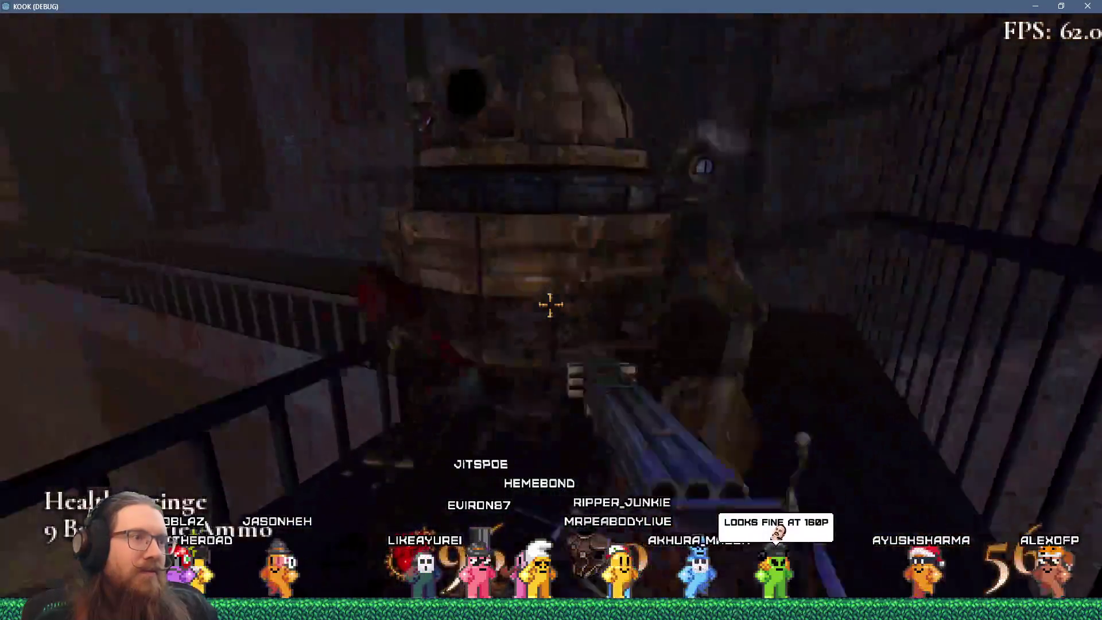
pyautogui.click(550, 304)
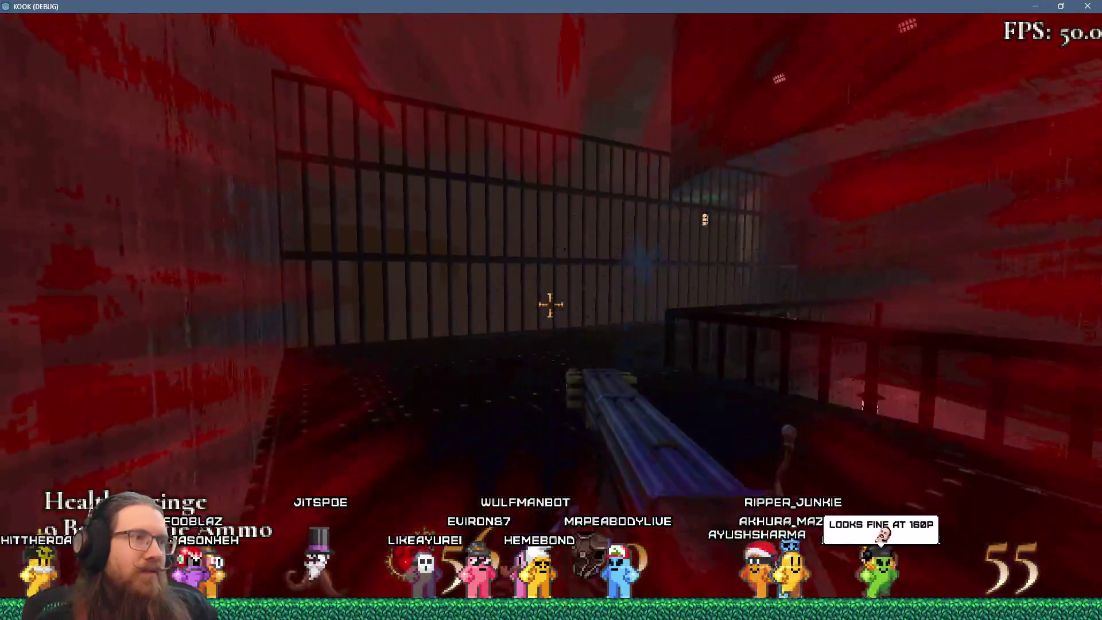
# Shoot the spider on the railed walkway, then kill the flying insect near the lit tower.
pyautogui.press('w')
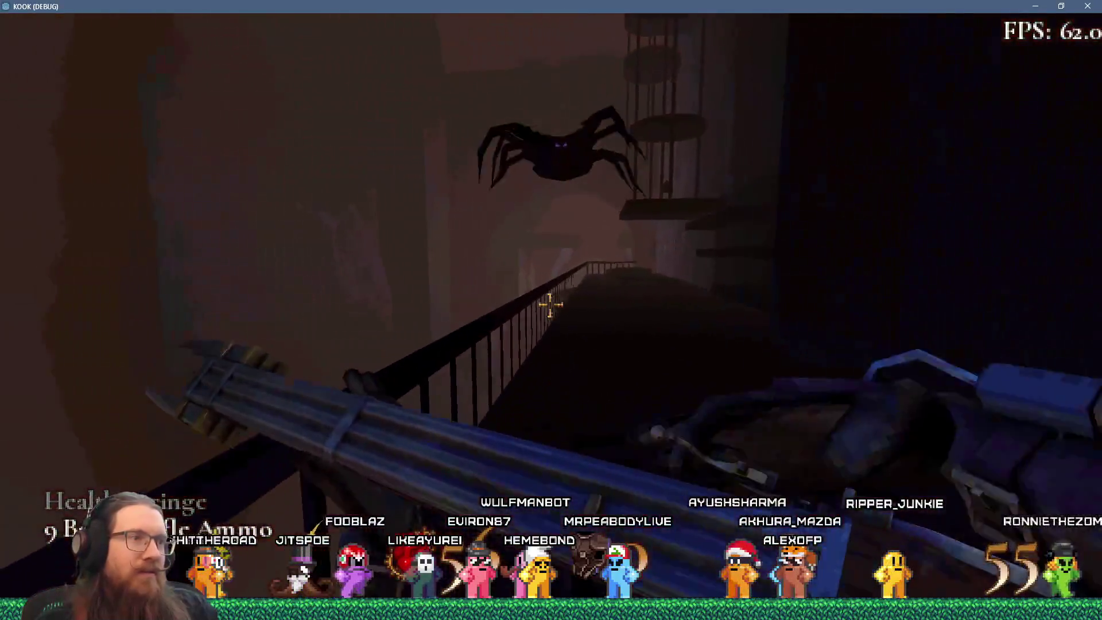
pyautogui.click(551, 304)
pyautogui.press('w')
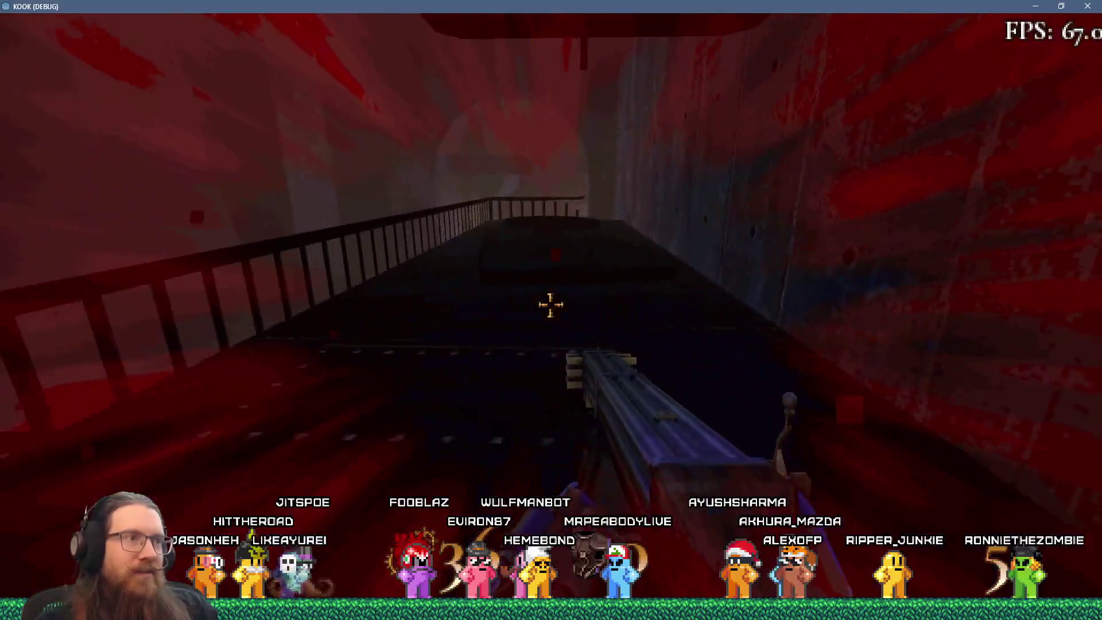
pyautogui.press('w')
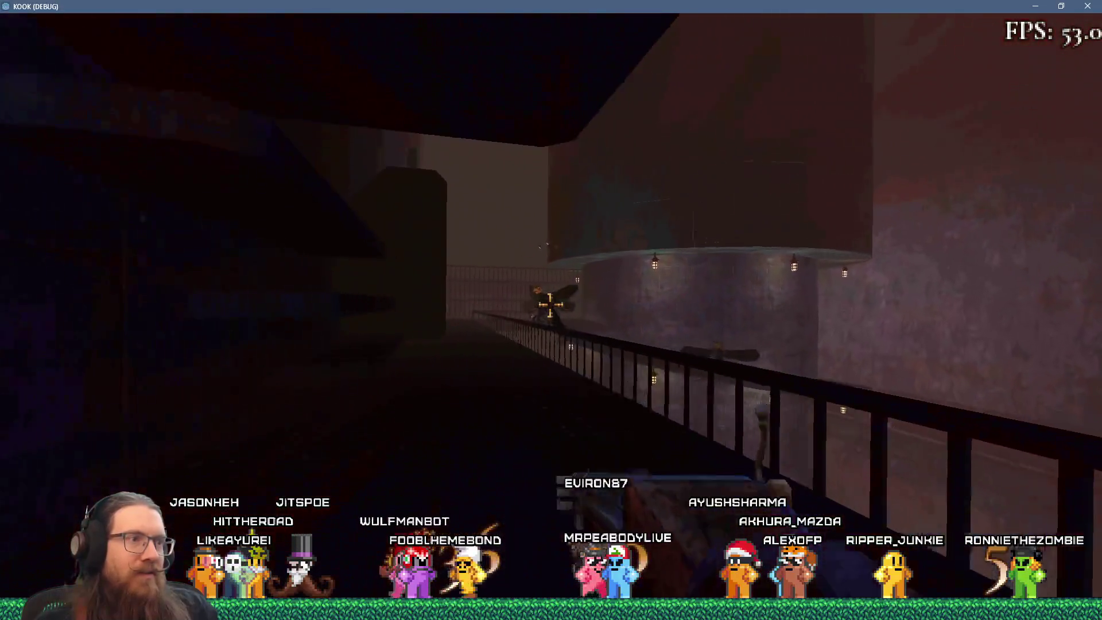
pyautogui.press('w')
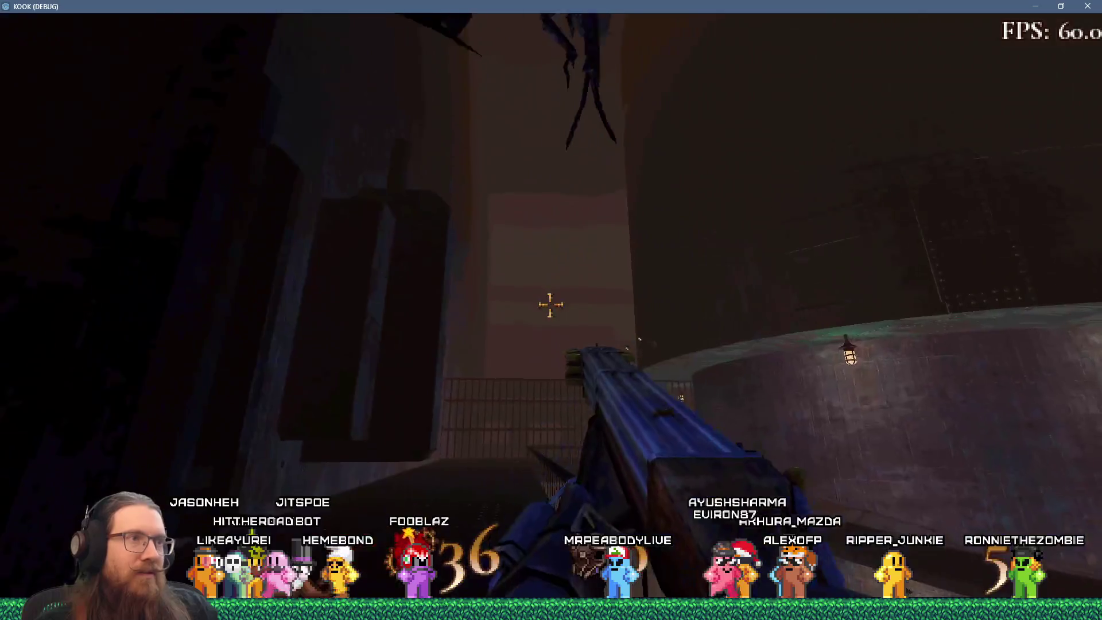
pyautogui.click(551, 304)
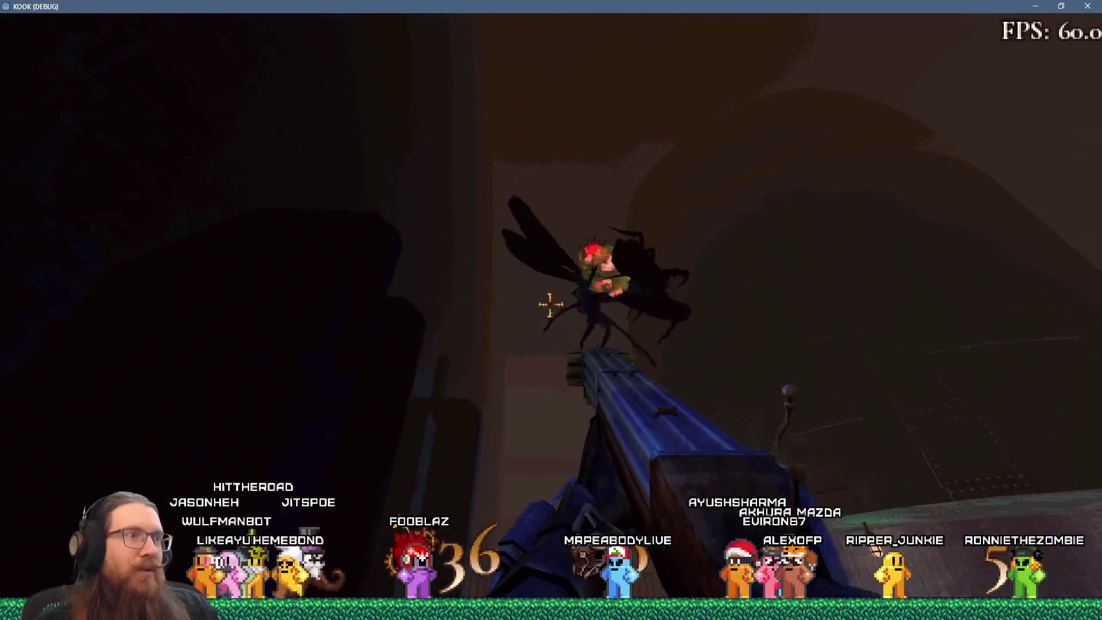
pyautogui.click(551, 304)
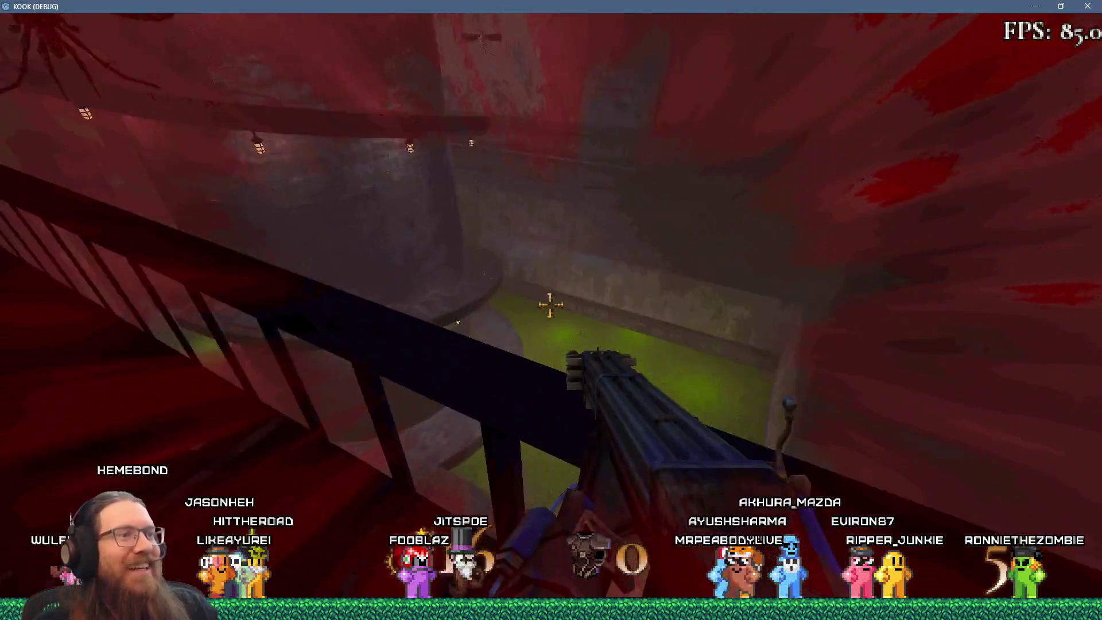
# Fight the approaching flying insects until death, then close the debug game window.
pyautogui.press('w')
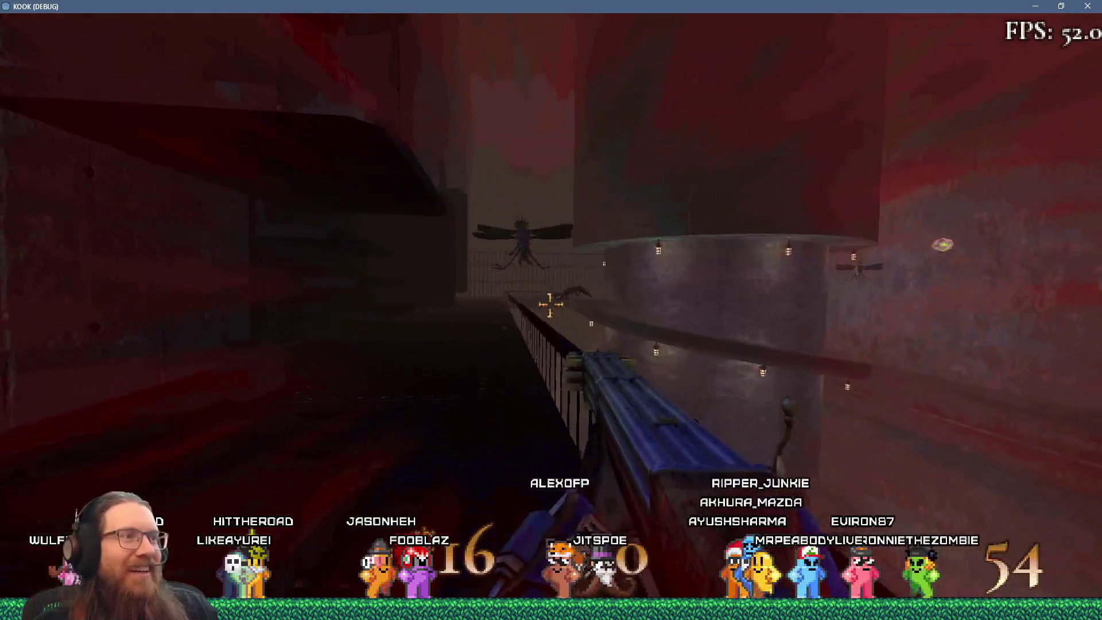
pyautogui.click(550, 304)
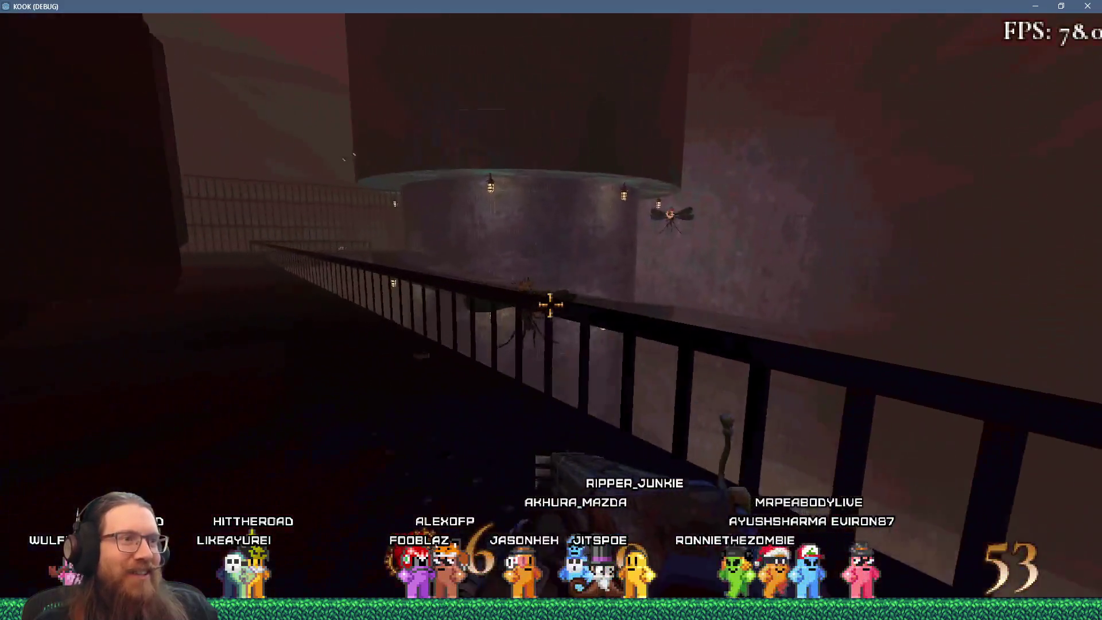
pyautogui.click(550, 304)
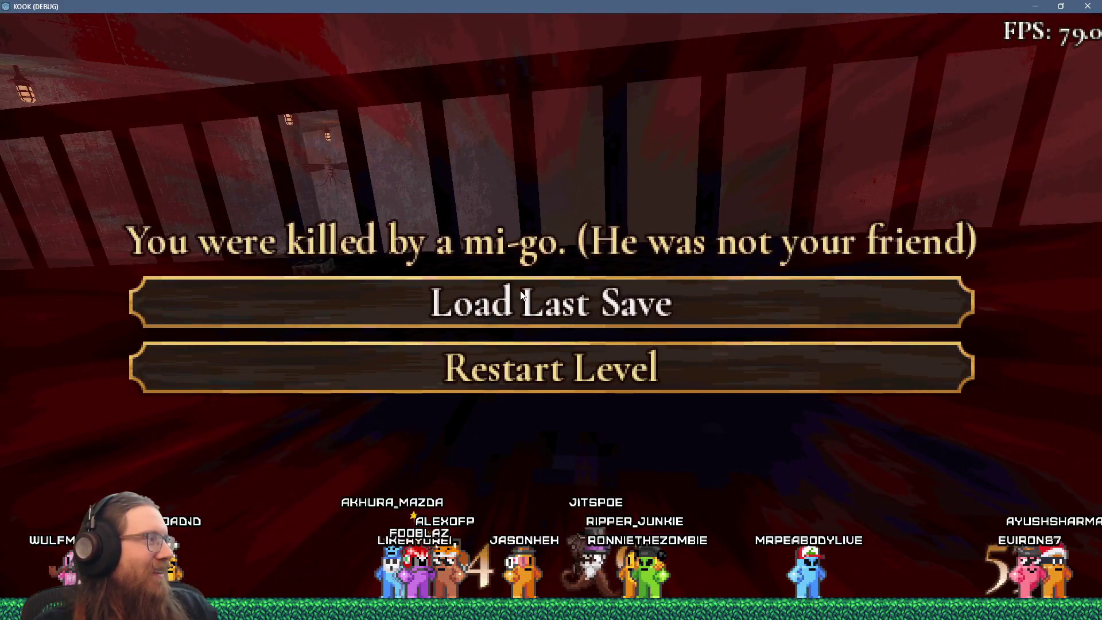
pyautogui.click(1081, 11)
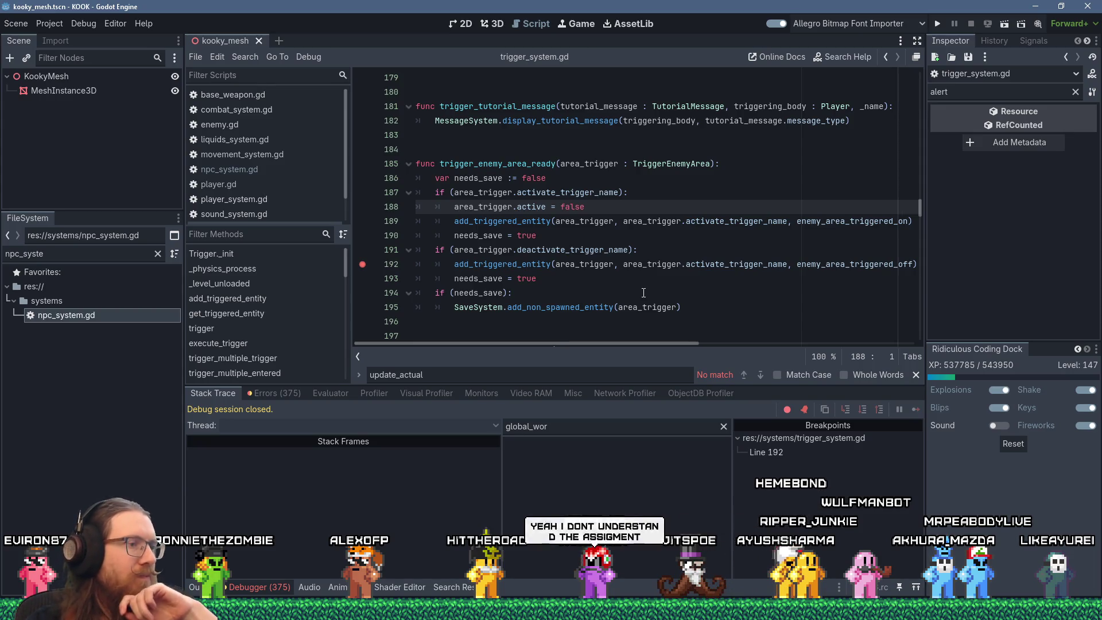
# Bring up the Alt+Tab list of open windows.
pyautogui.hotkey('alt', 'Tab')
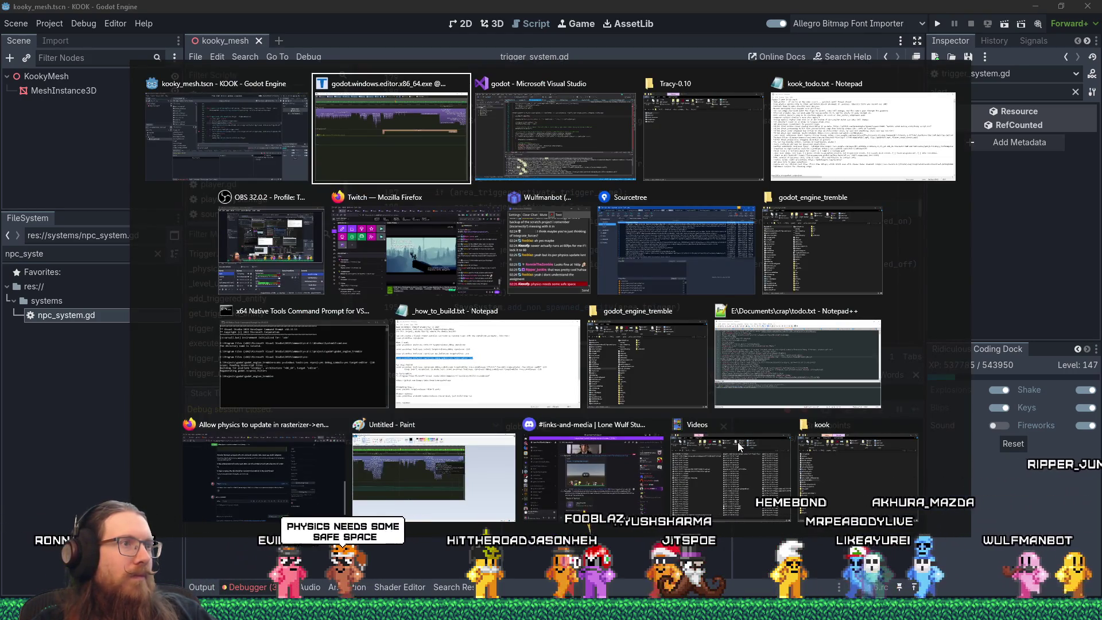
# Bring the Tracy trace to the front and zoom the timeline to inspect several frames.
pyautogui.hotkey('alt', 'Tab')
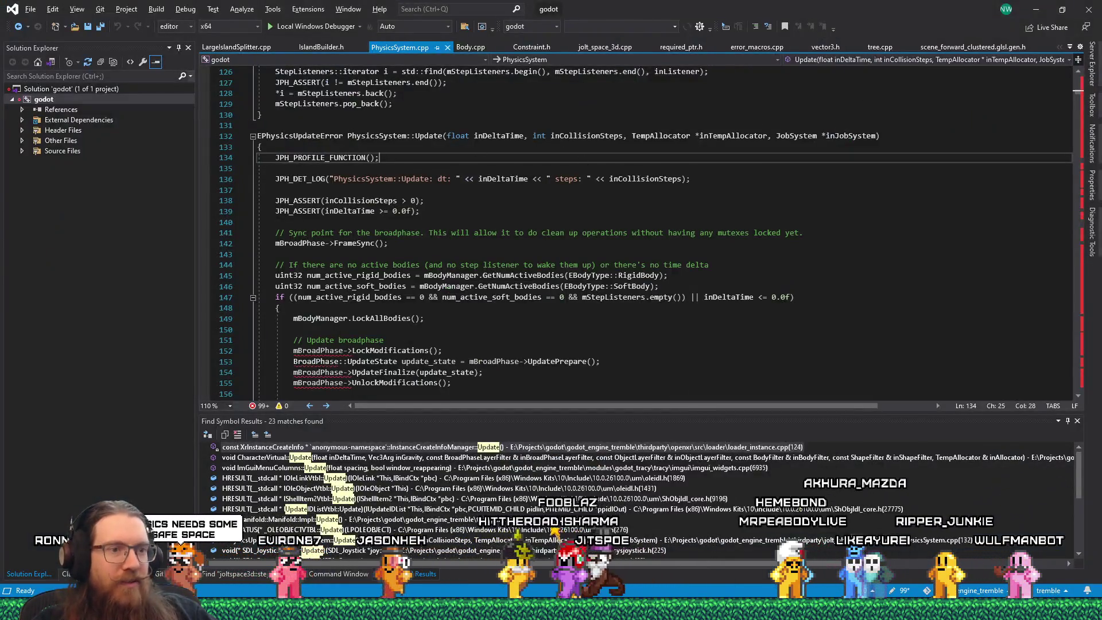
pyautogui.hotkey('alt', 'Tab')
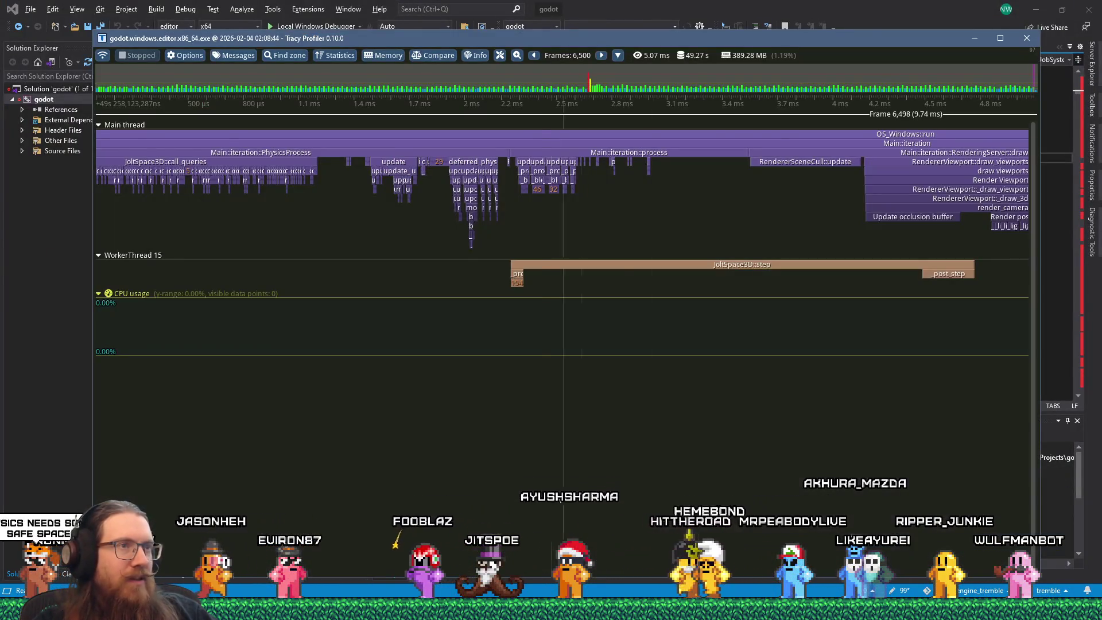
pyautogui.scroll(-5, 541, 463)
pyautogui.scroll(2, 249, 380)
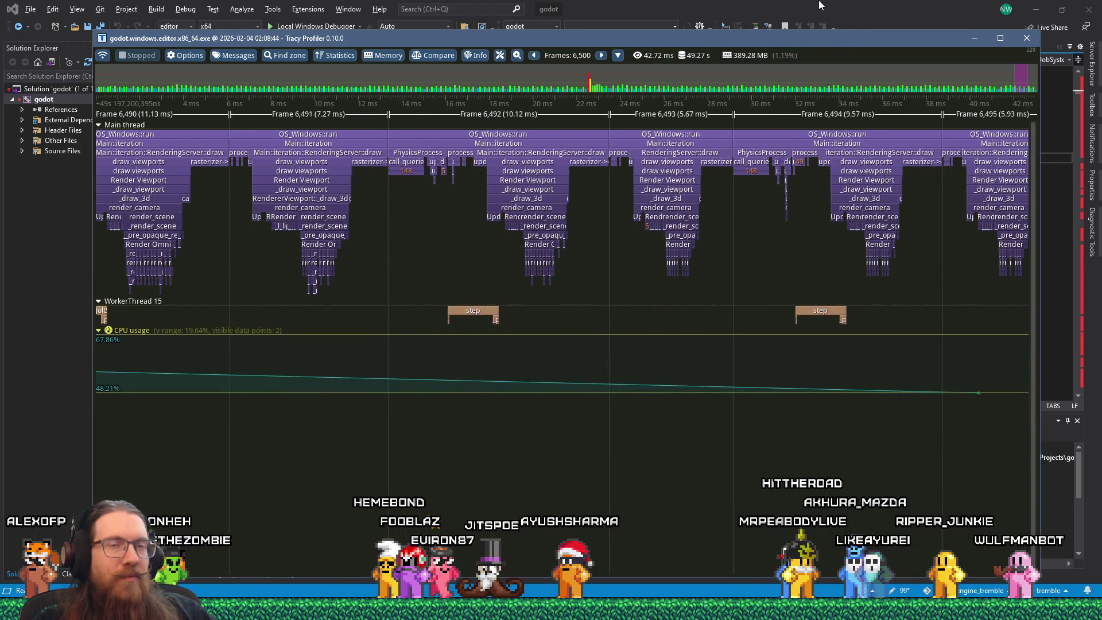
# Discard the captured trace, confirming Yes, and relaunch the game with Godot's Play button.
pyautogui.click(103, 56)
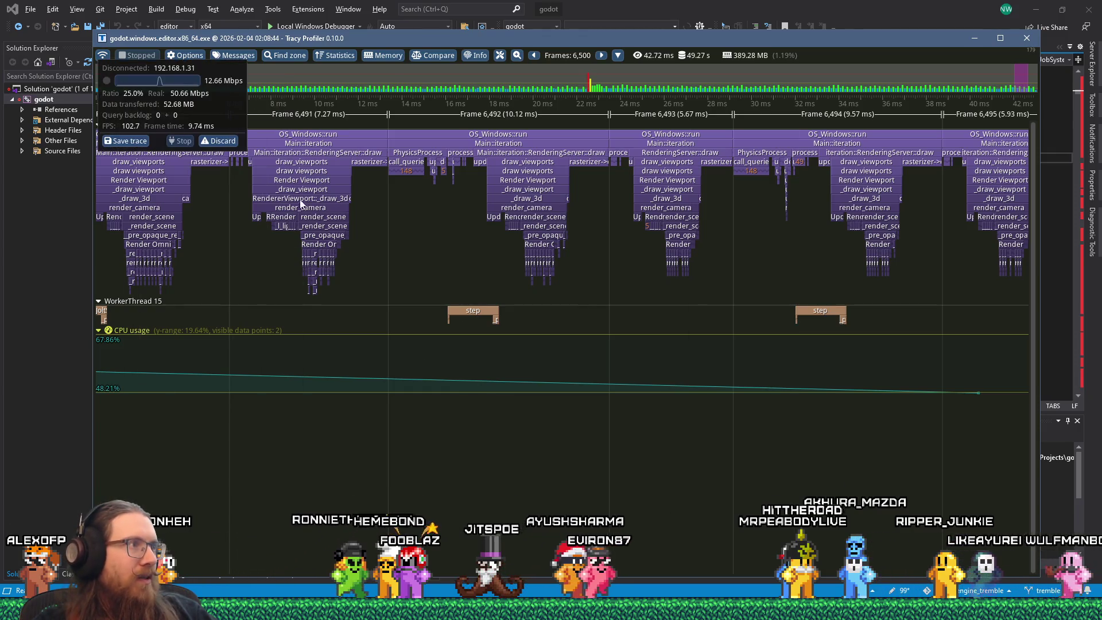
pyautogui.click(219, 143)
pyautogui.click(502, 350)
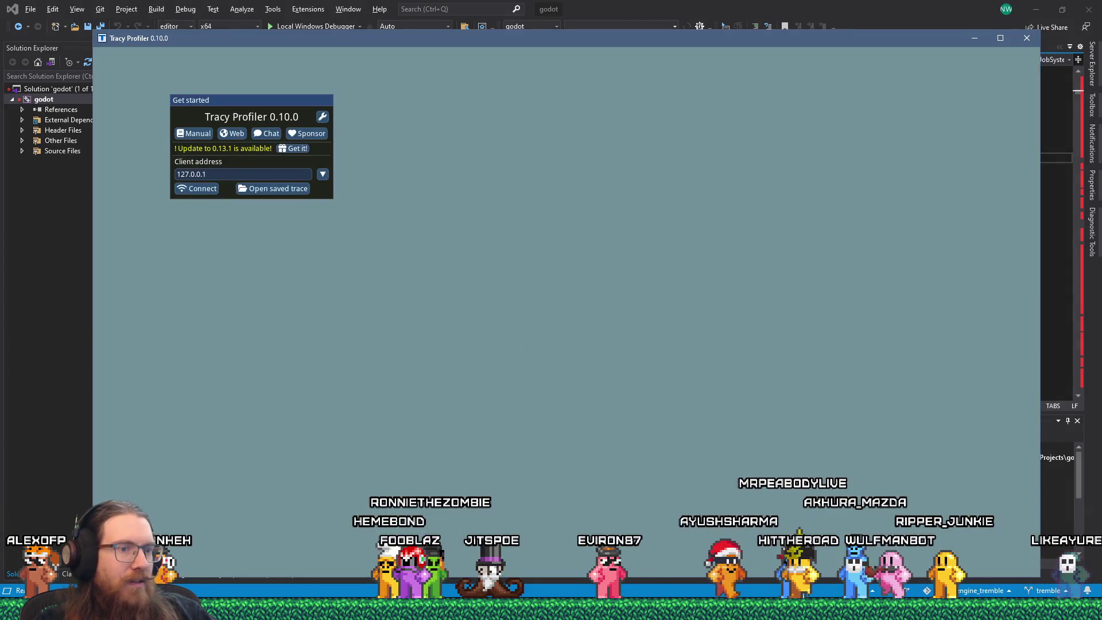
pyautogui.click(939, 23)
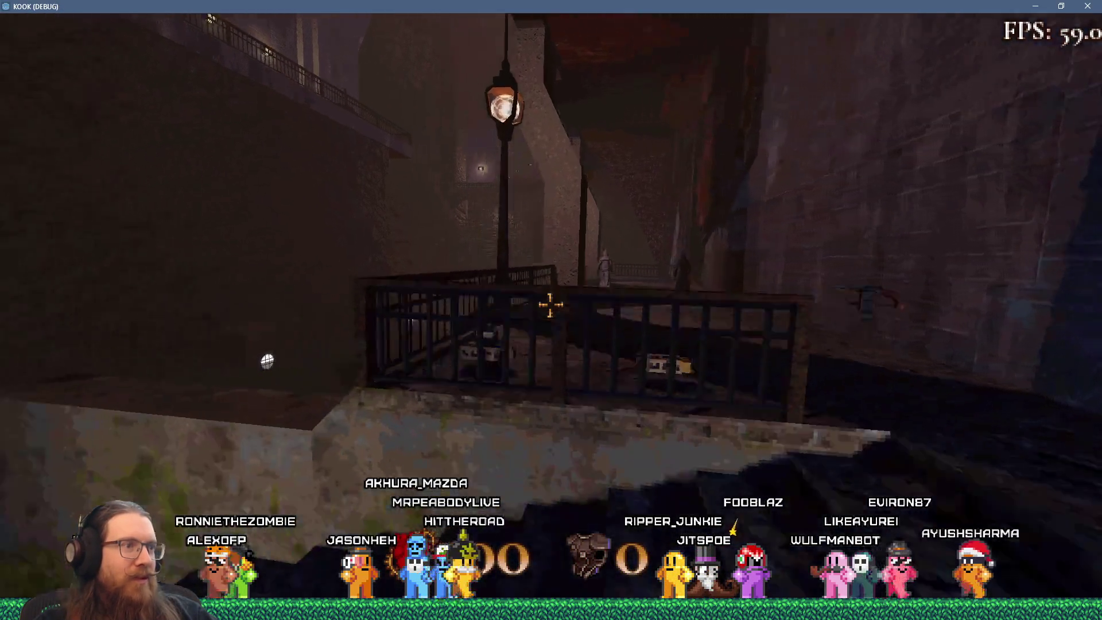
# Climb the staircase, pick up the revolver, and shoot the nearby enemy.
pyautogui.press('w')
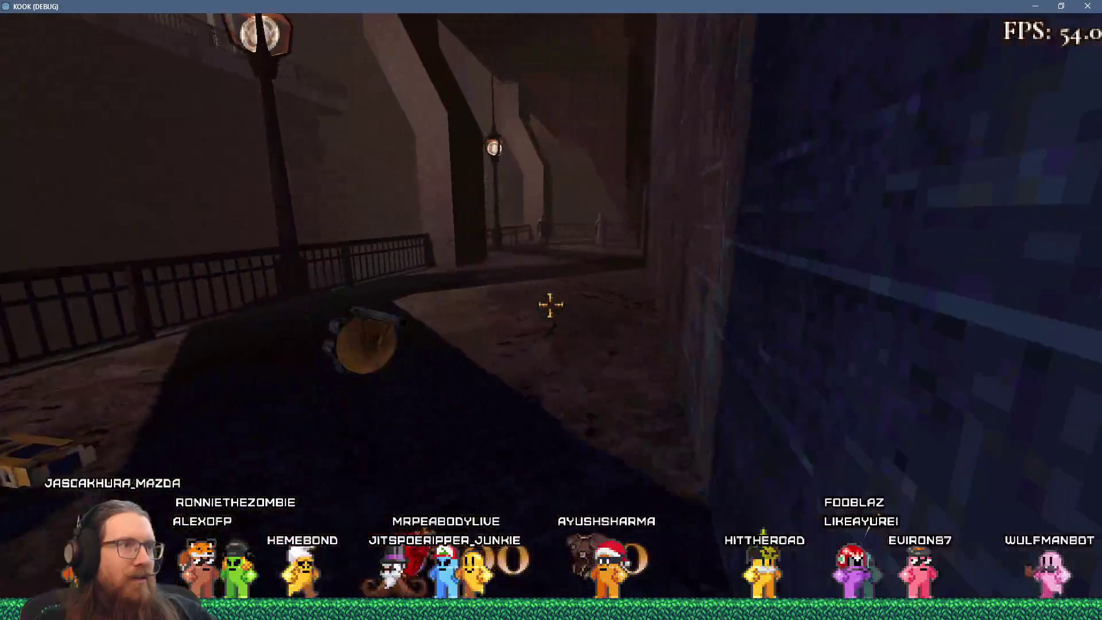
pyautogui.press('w')
pyautogui.click(549, 304)
pyautogui.click(550, 304)
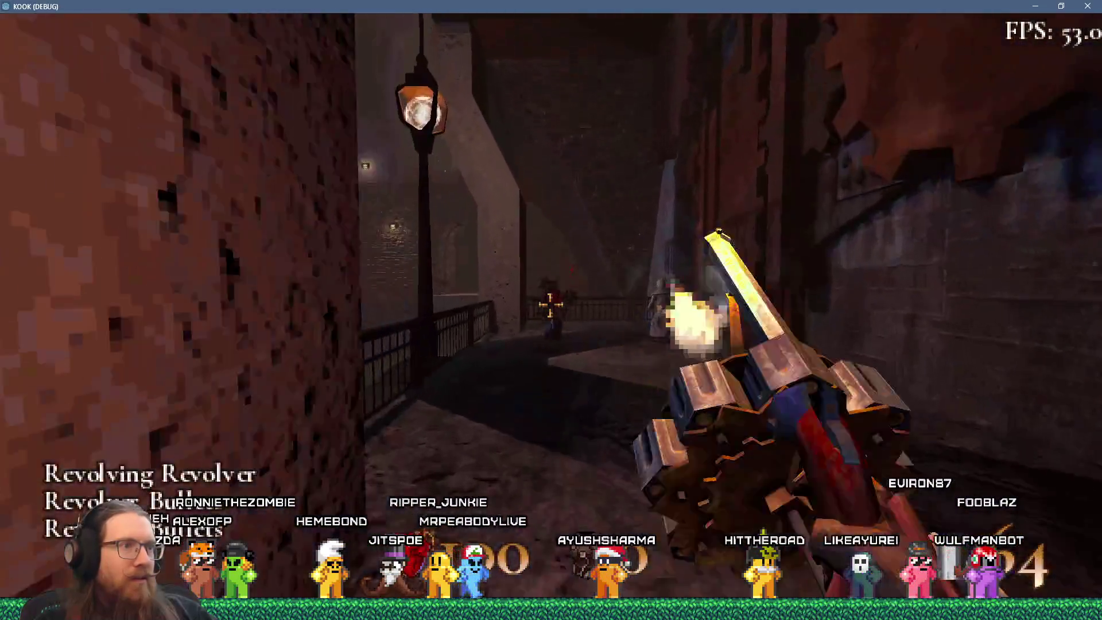
# Move around the walkway past the health syringe, dark door and lamppost.
pyautogui.press('w')
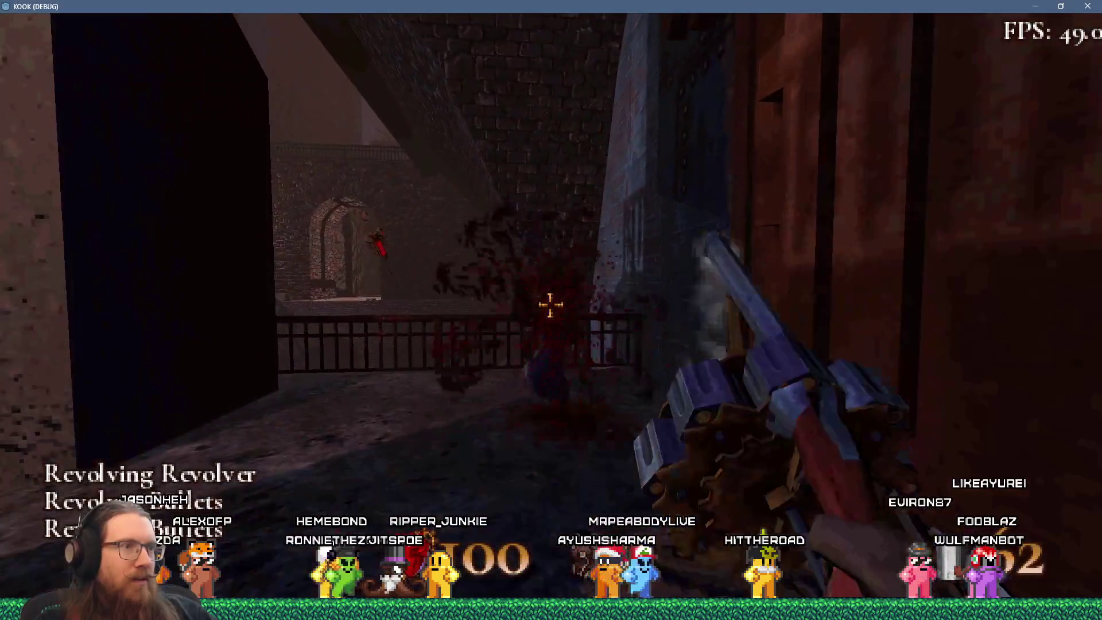
pyautogui.press('s')
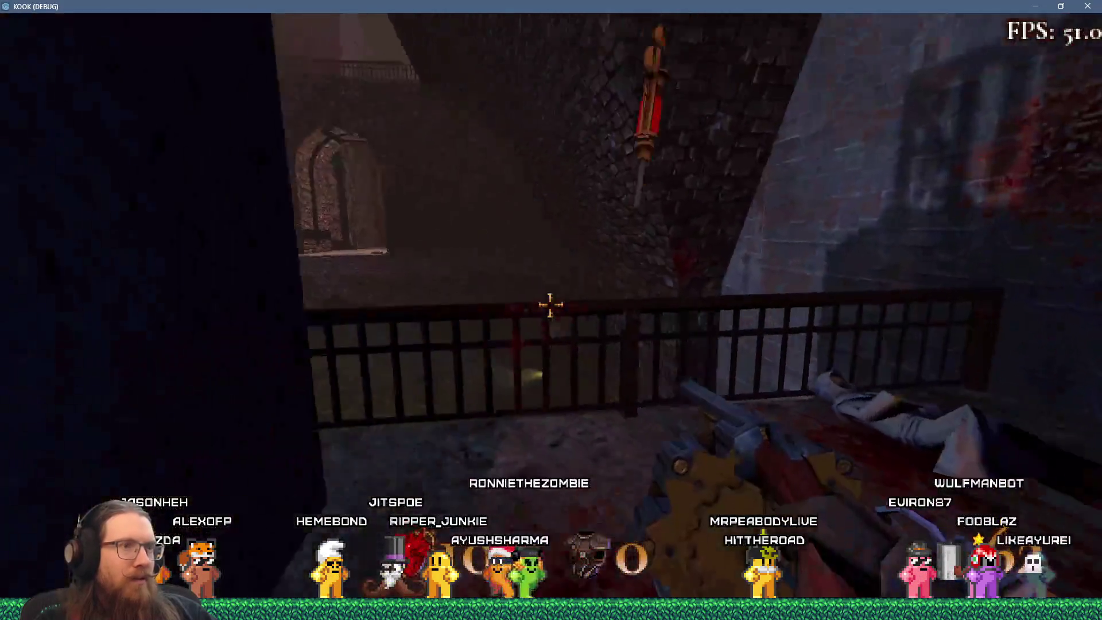
pyautogui.press('s')
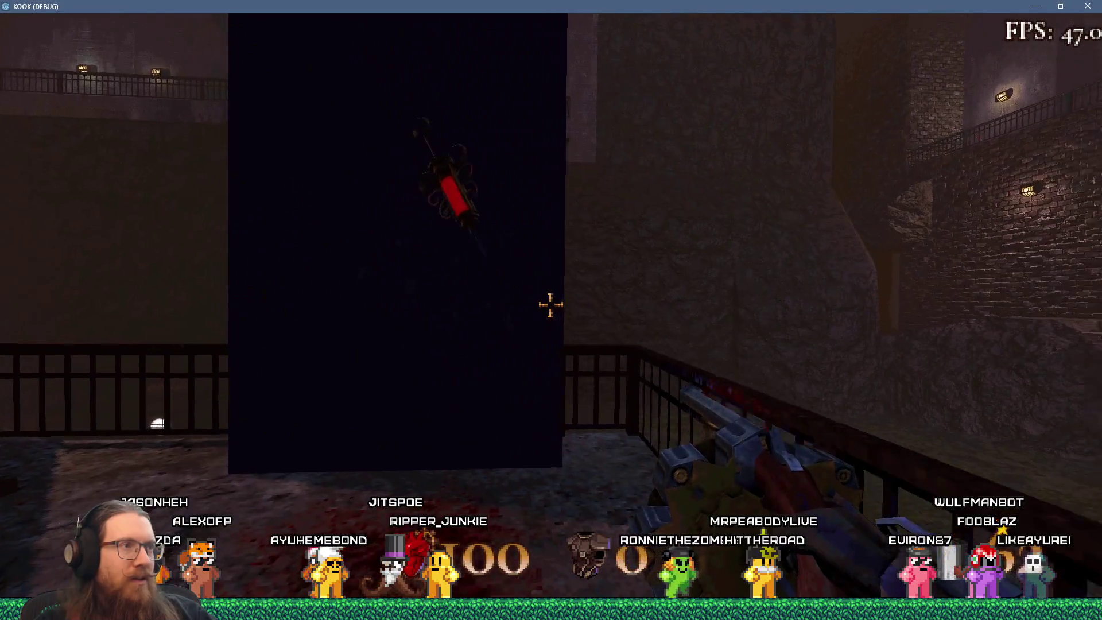
pyautogui.press('d')
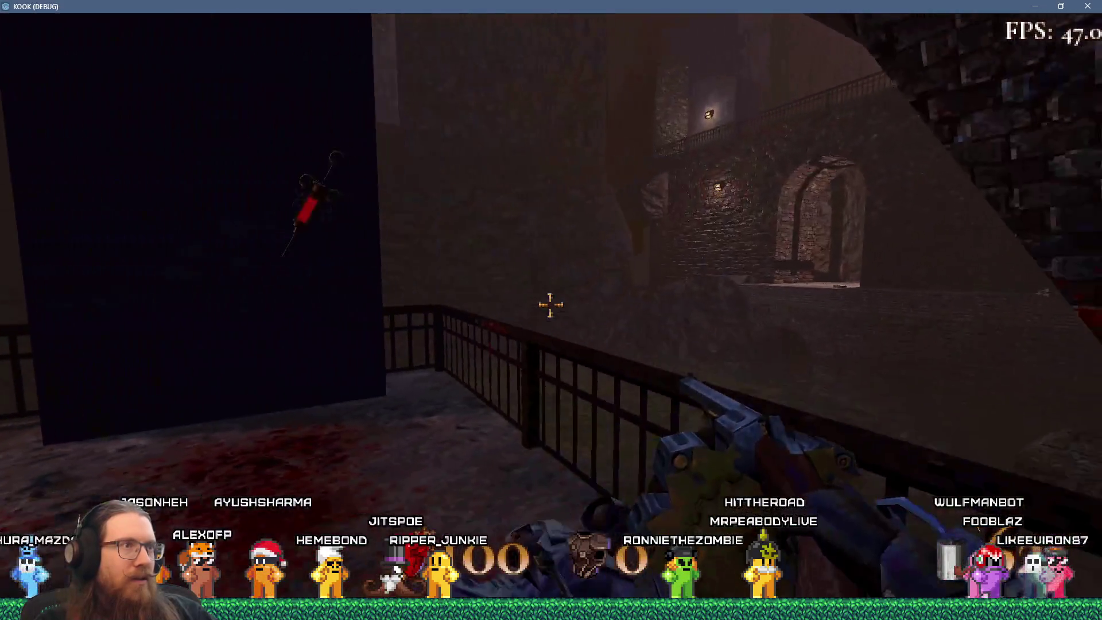
pyautogui.press('w')
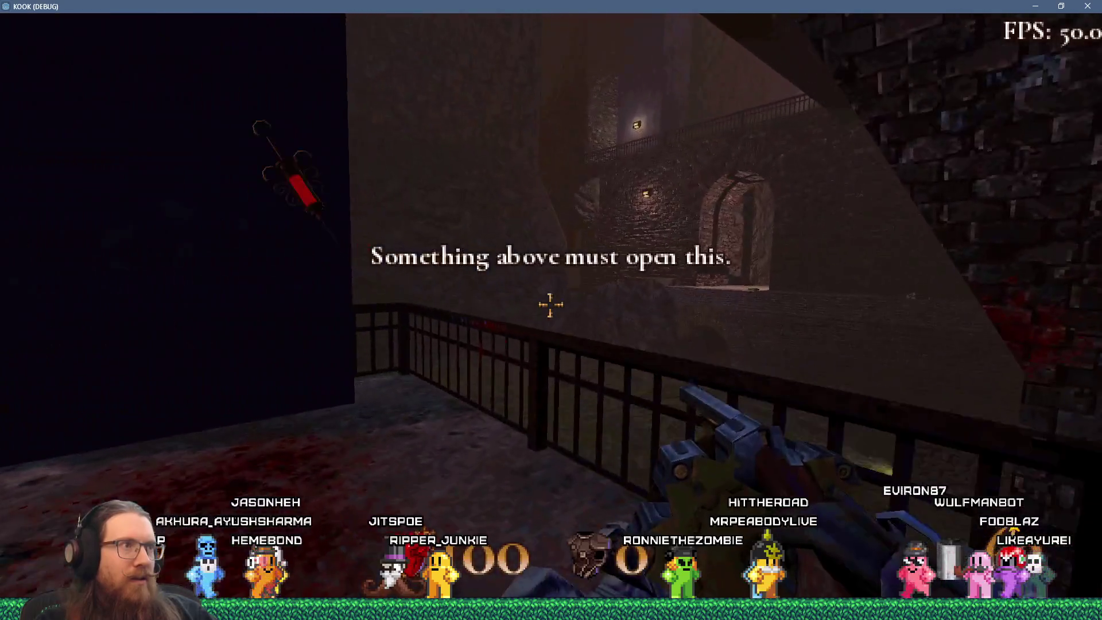
pyautogui.press('s')
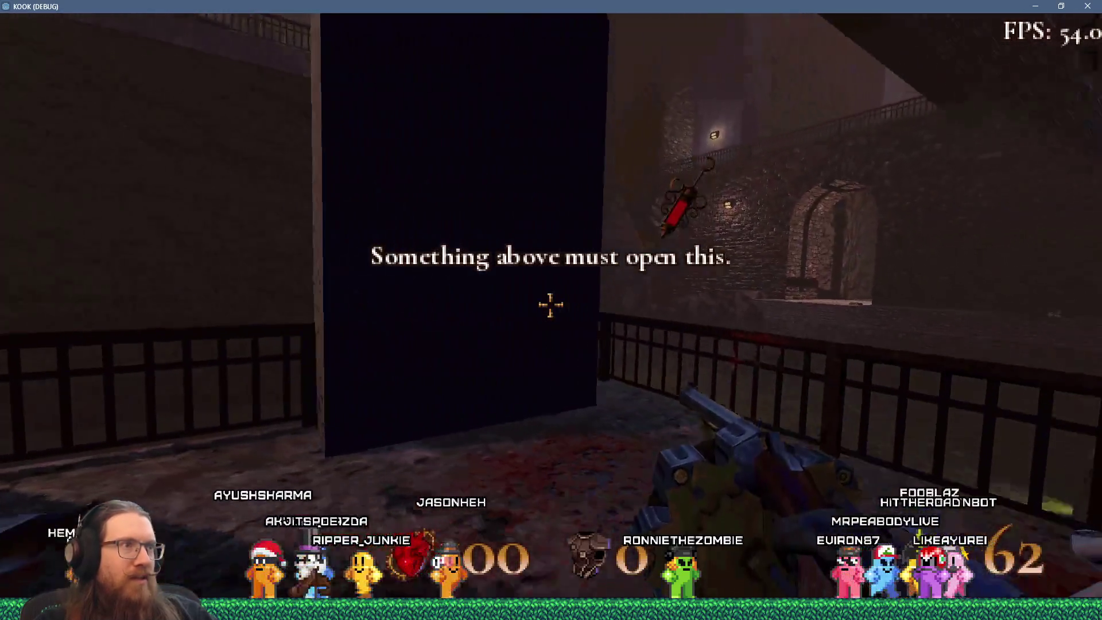
pyautogui.press('d')
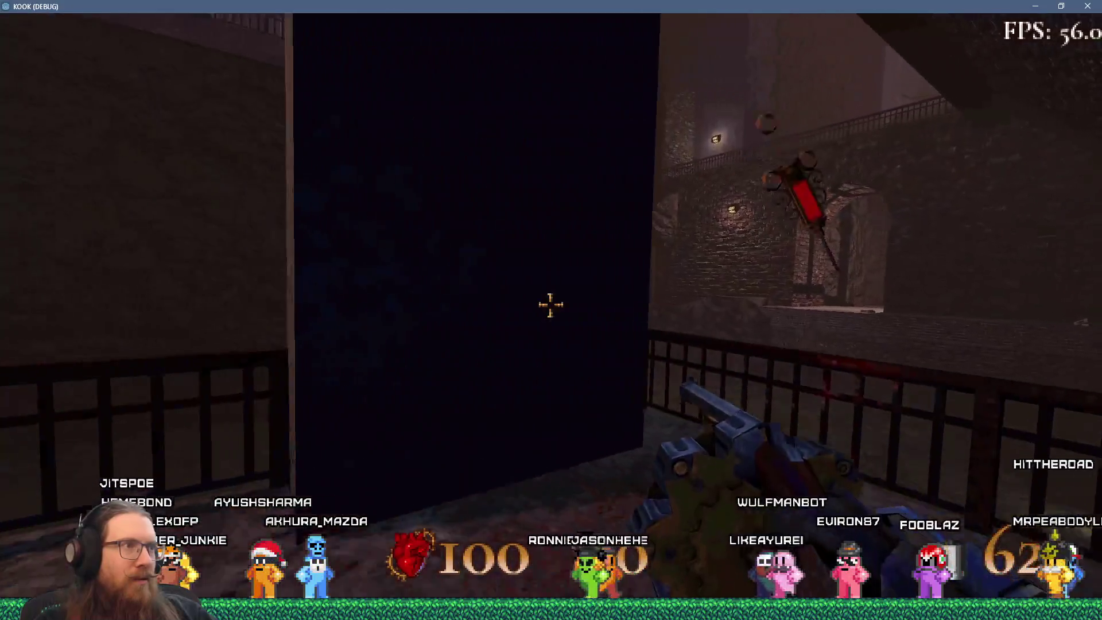
pyautogui.press('a')
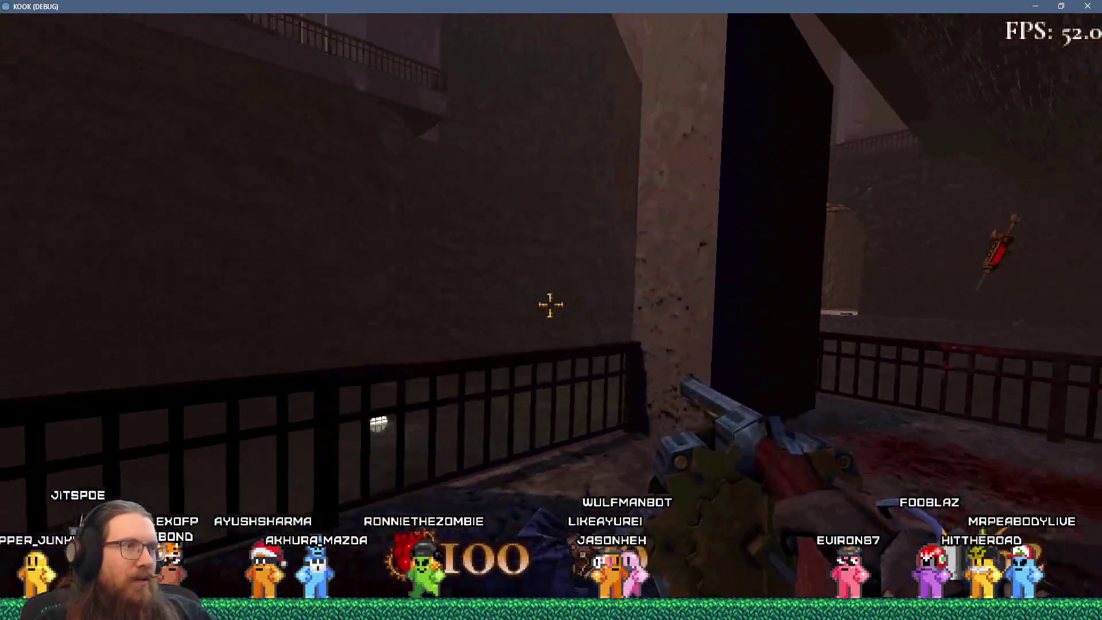
pyautogui.press('d')
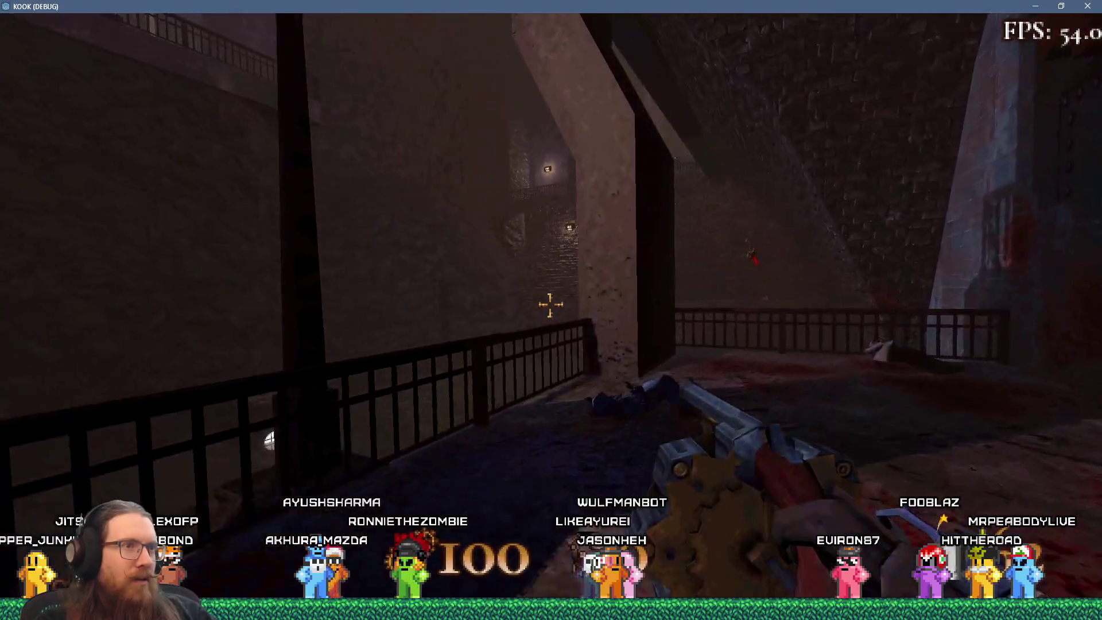
pyautogui.press('a')
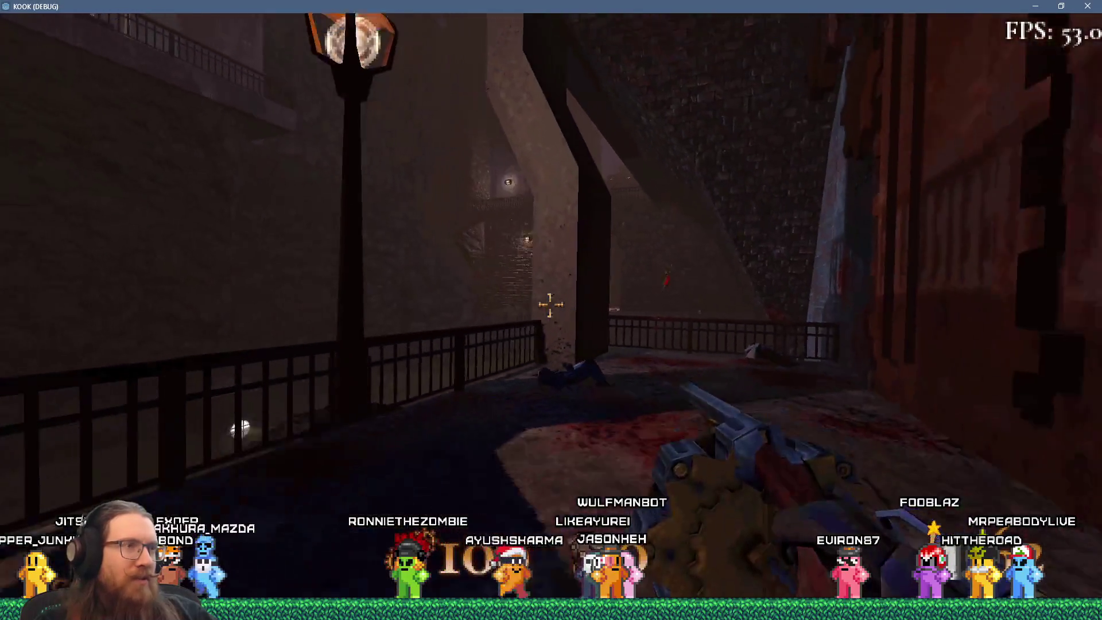
pyautogui.press('d')
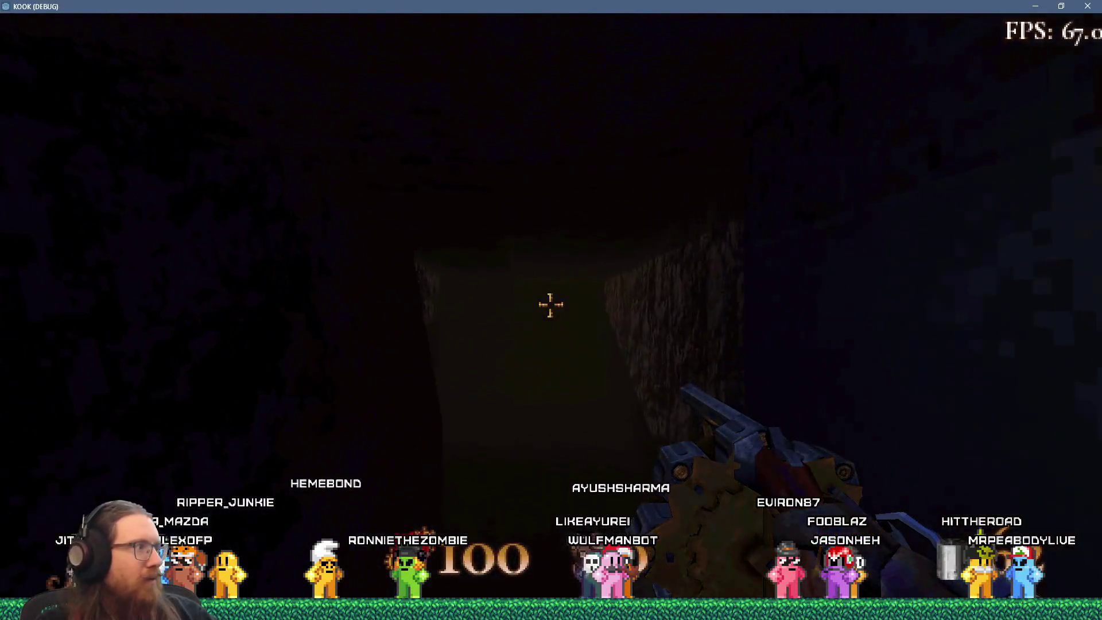
# Enable god mode by entering 'god' in the development console.
pyautogui.press('`')
pyautogui.write('god')
pyautogui.press('Return')
pyautogui.press('`')
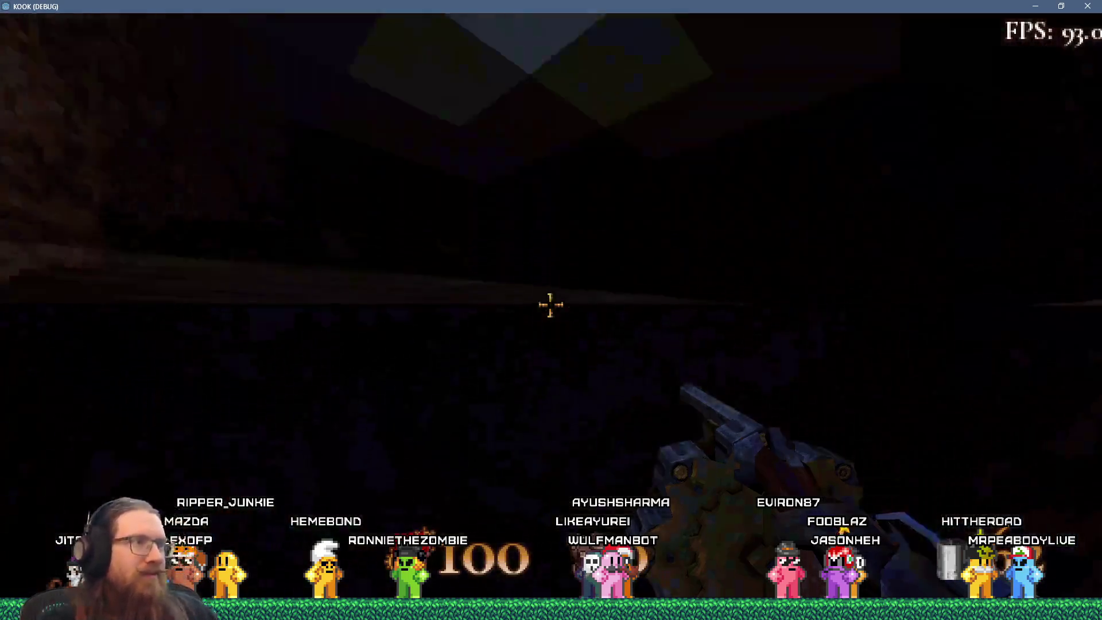
# Shoot the corridor enemies in the lit cave, then quit with F8 and switch to Tracy Profiler.
pyautogui.press('w')
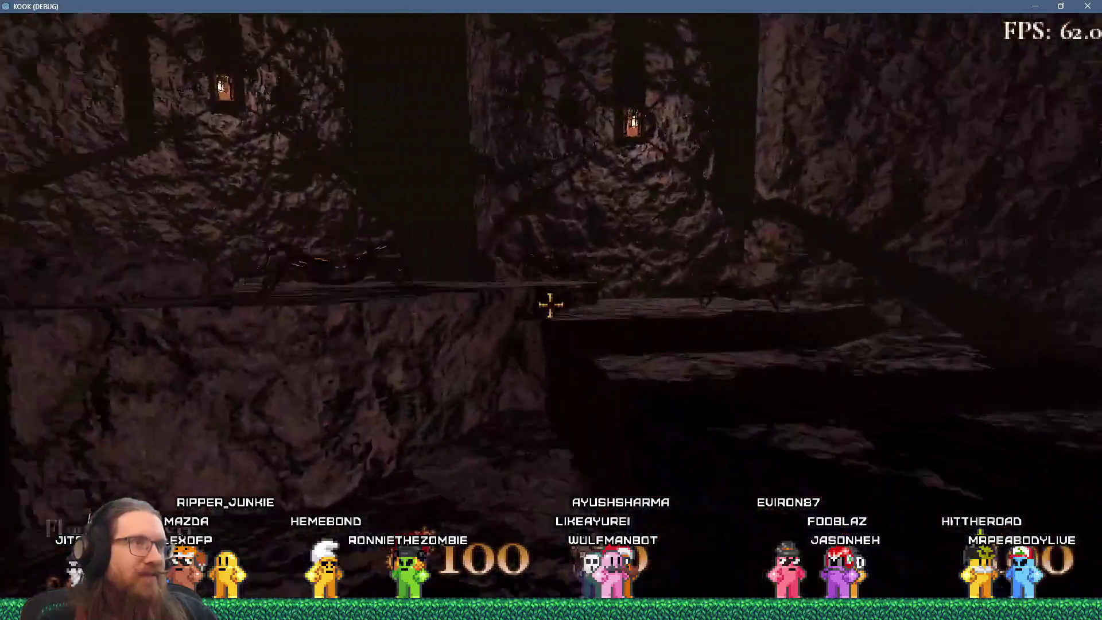
pyautogui.click(549, 305)
pyautogui.click(550, 304)
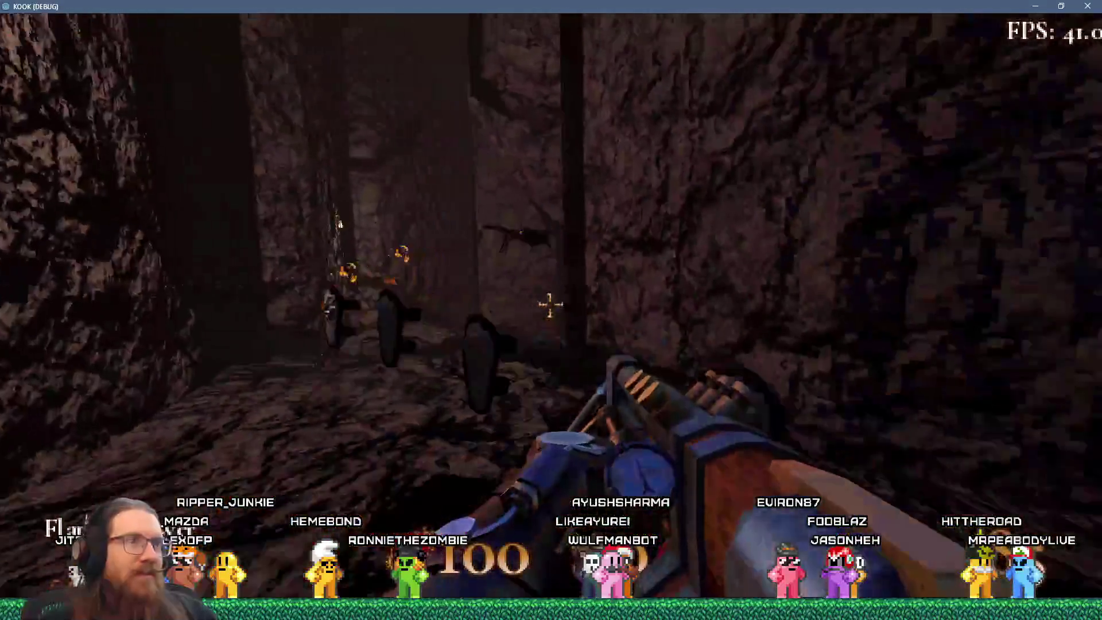
pyautogui.press('w')
pyautogui.press('F8')
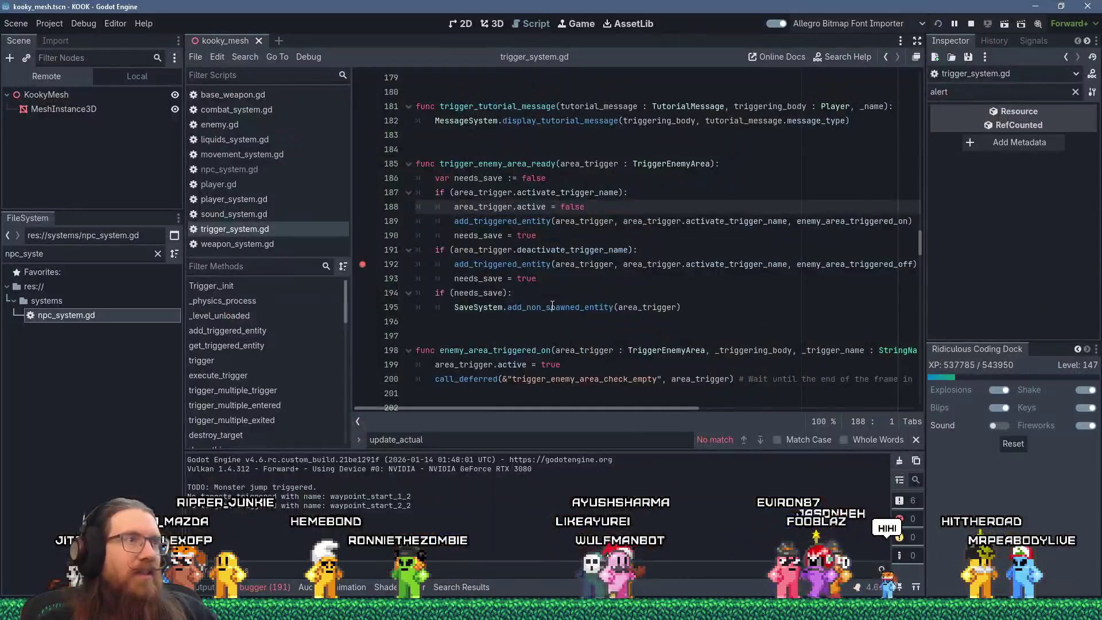
pyautogui.hotkey('alt', 'Tab')
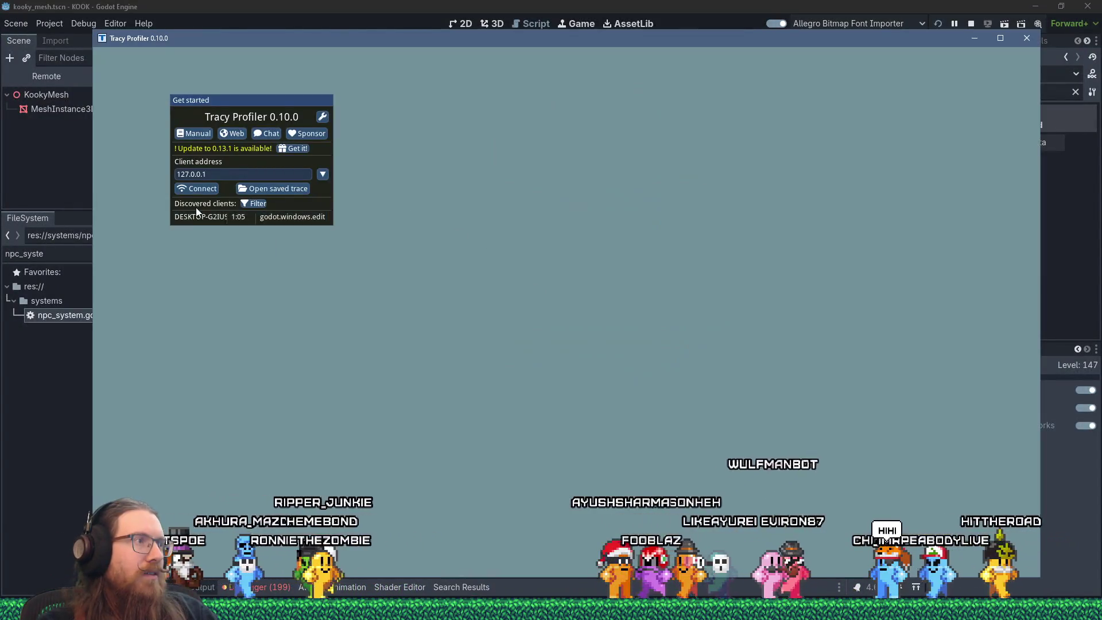
# Connect to the godot.windows.editor client and capture a 4,152-frame trace while switching between game and Tracy.
pyautogui.click(201, 217)
pyautogui.hotkey('alt', 'Tab')
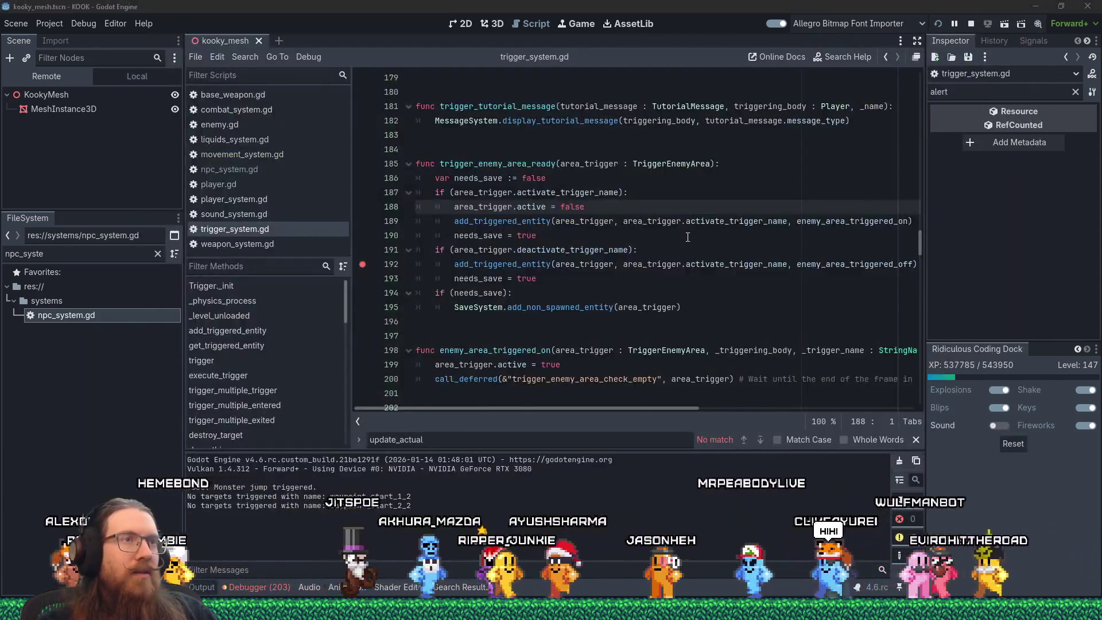
pyautogui.hotkey('alt', 'Tab')
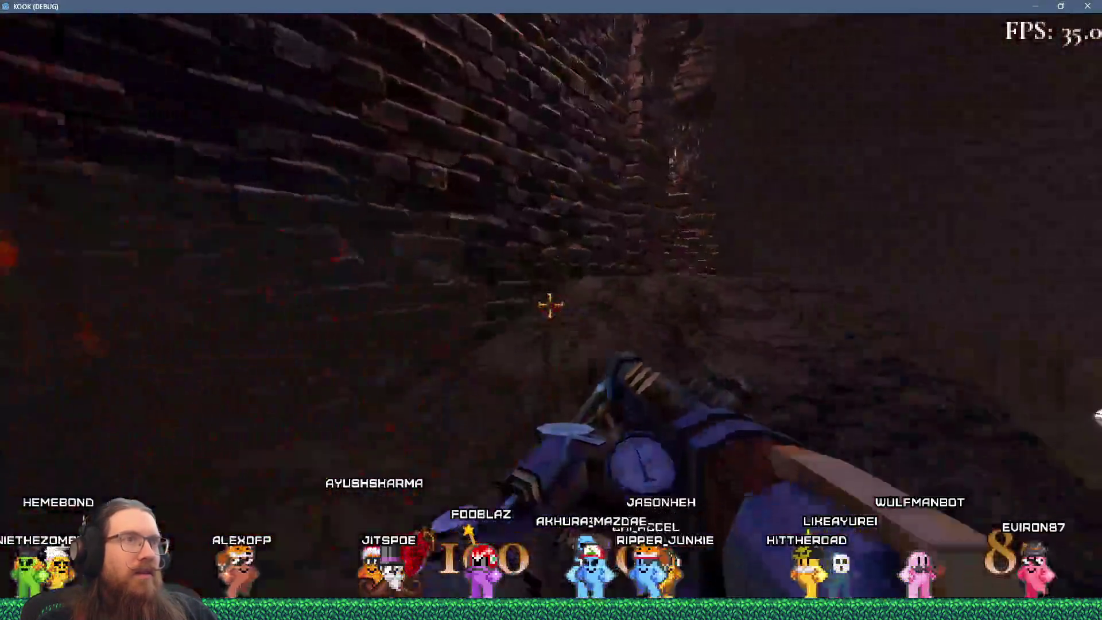
pyautogui.hotkey('alt', 'Tab')
pyautogui.hotkey('alt', 'Tab')
pyautogui.press('Tab')
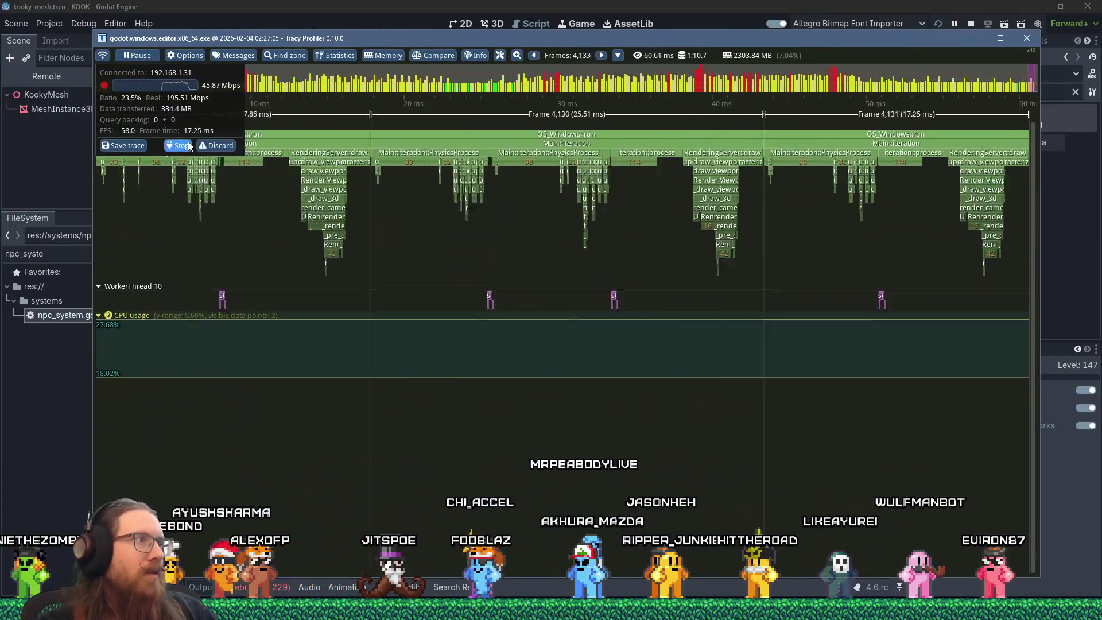
pyautogui.hotkey('alt', 'Tab')
pyautogui.press('Tab')
pyautogui.press('`')
pyautogui.hotkey('alt', 'Tab')
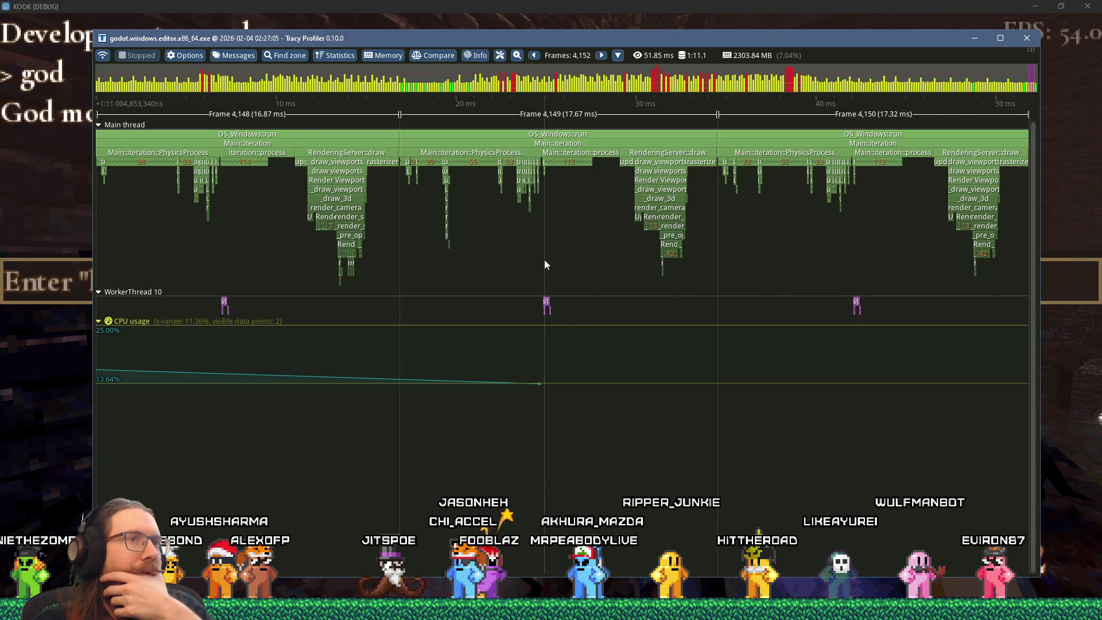
# Zoom the Tracy timeline to frames 4,114–4,121, then switch to PhysicsSystem.cpp in Visual Studio.
pyautogui.scroll(-5, 544, 259)
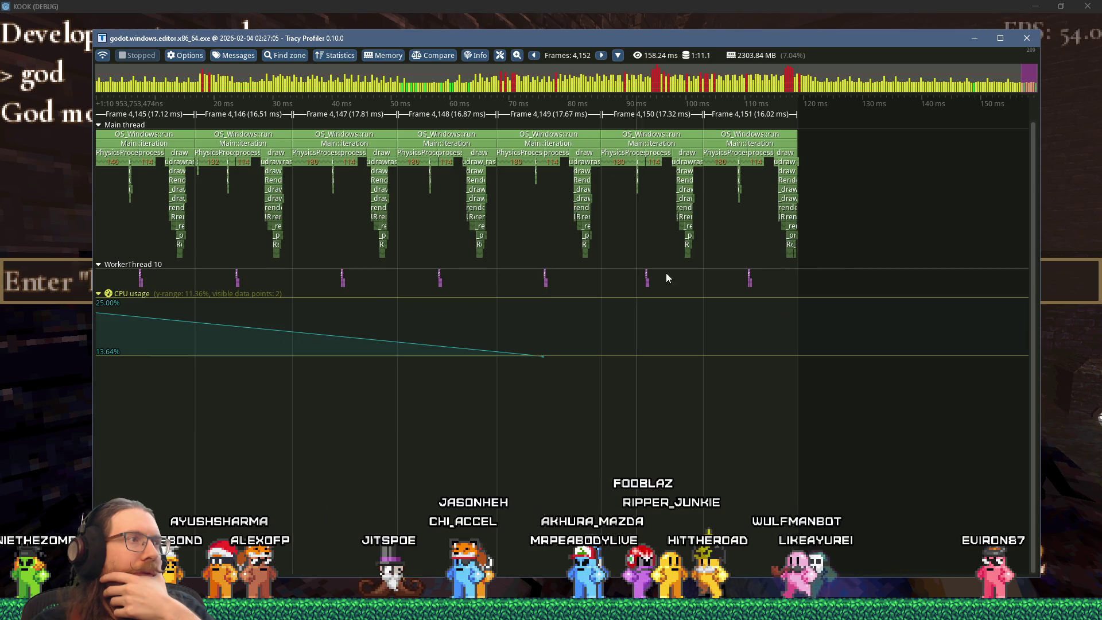
pyautogui.scroll(-5, 621, 266)
pyautogui.scroll(5, 404, 201)
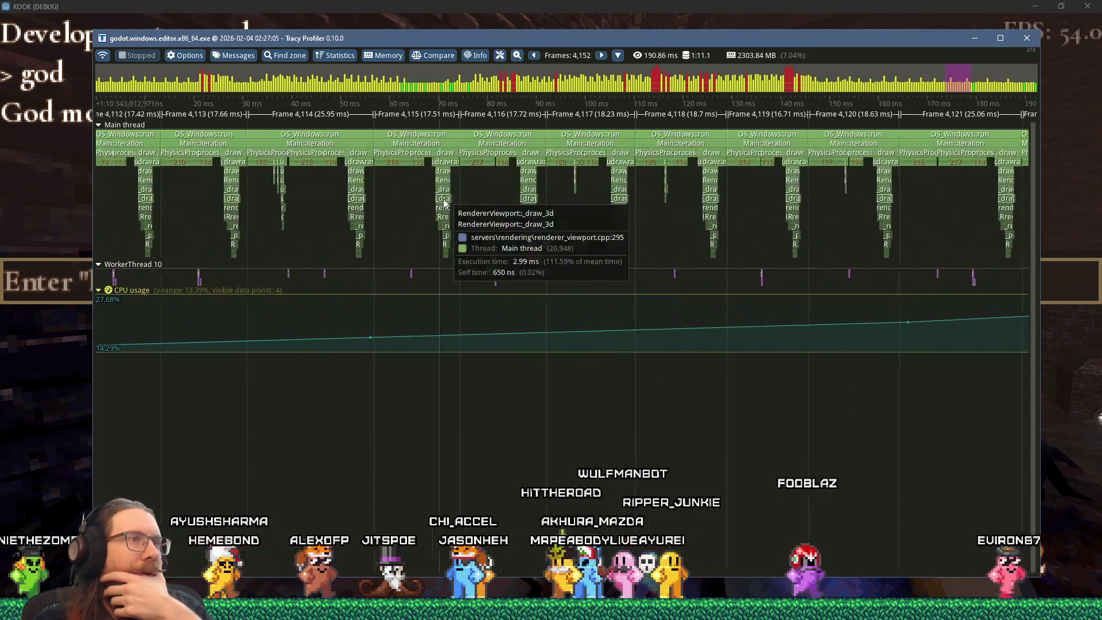
pyautogui.scroll(3, 581, 219)
pyautogui.scroll(3, 637, 224)
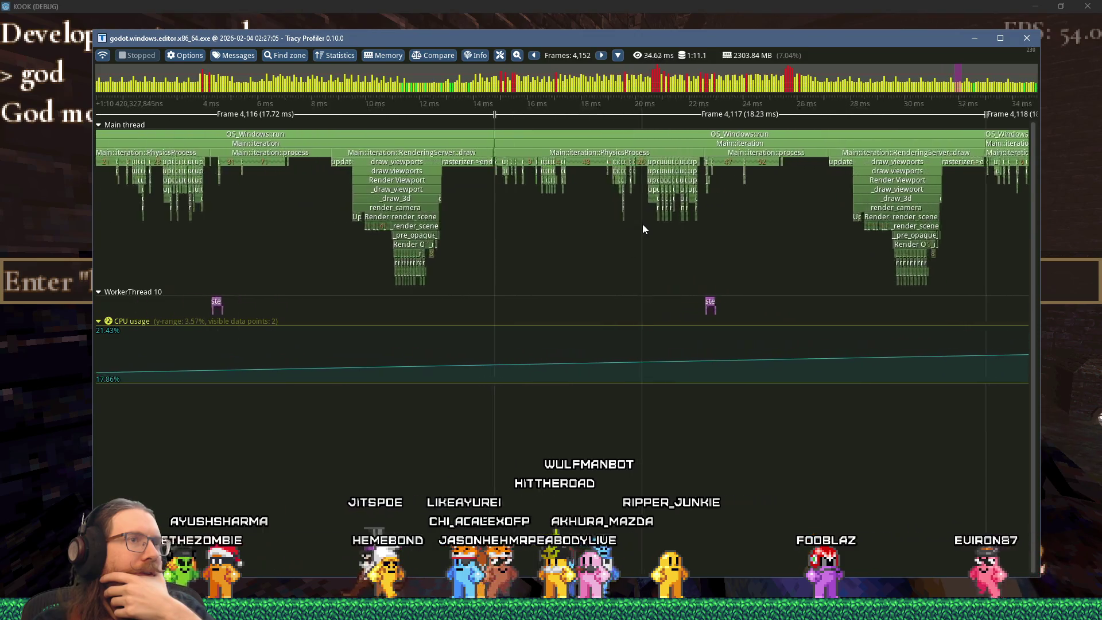
pyautogui.scroll(3, 645, 225)
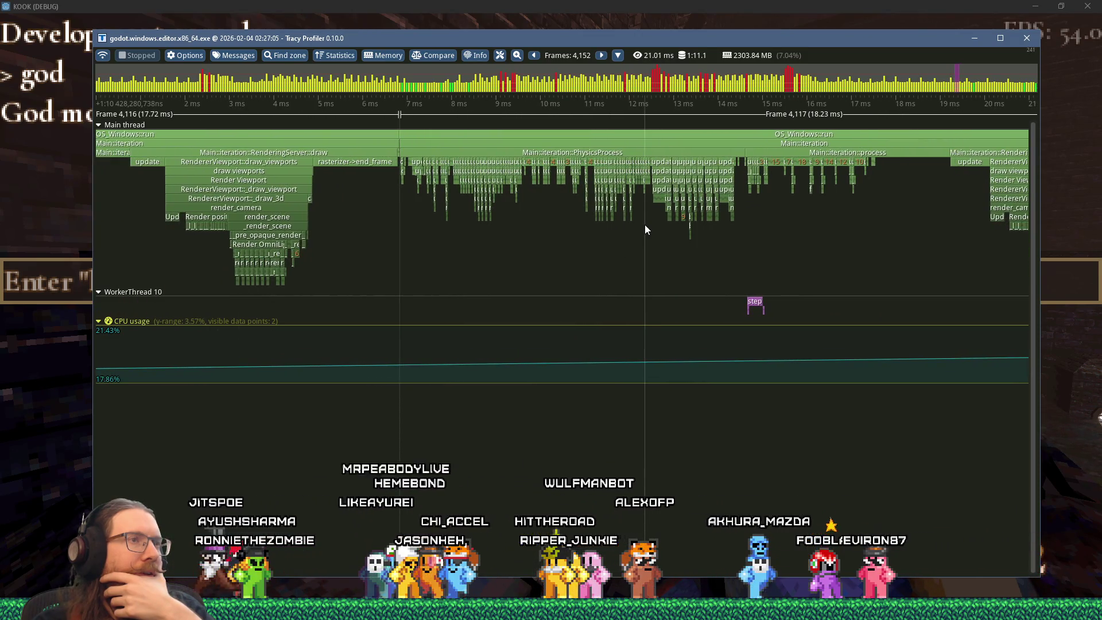
pyautogui.scroll(3, 645, 226)
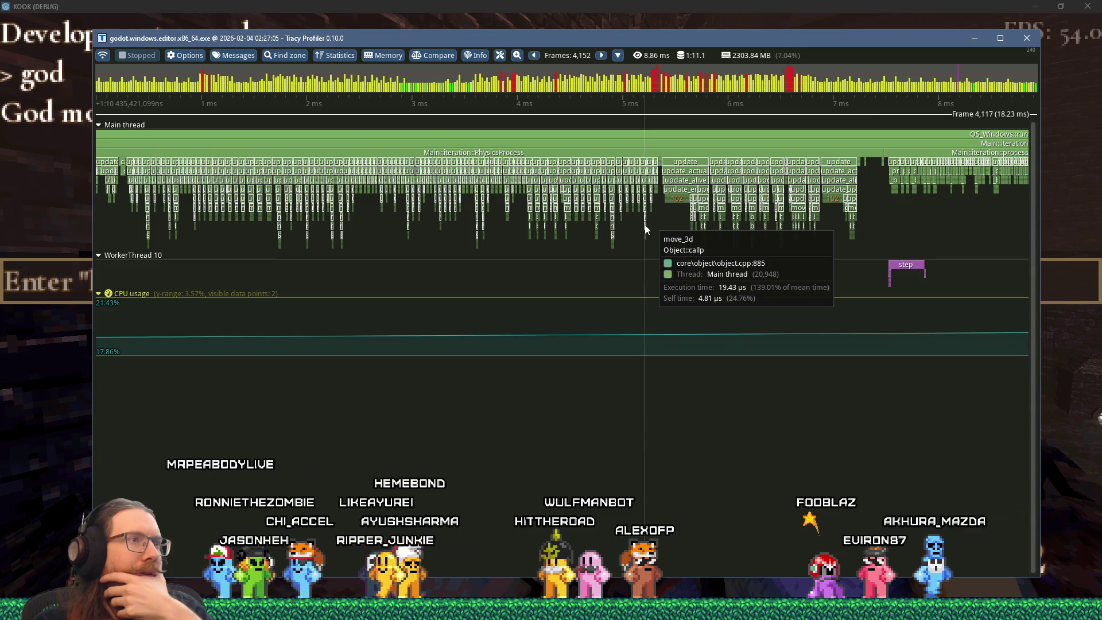
pyautogui.scroll(2, 344, 189)
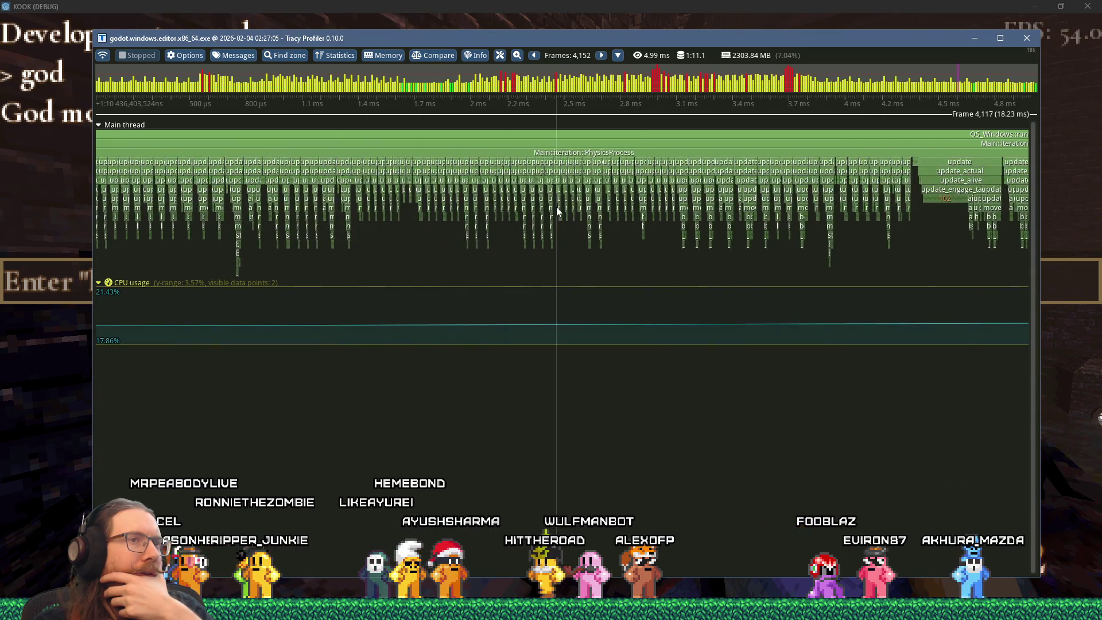
pyautogui.scroll(-3, 556, 210)
pyautogui.scroll(4, 726, 182)
pyautogui.scroll(-3, 726, 183)
pyautogui.scroll(5, 482, 181)
pyautogui.scroll(-10, 482, 181)
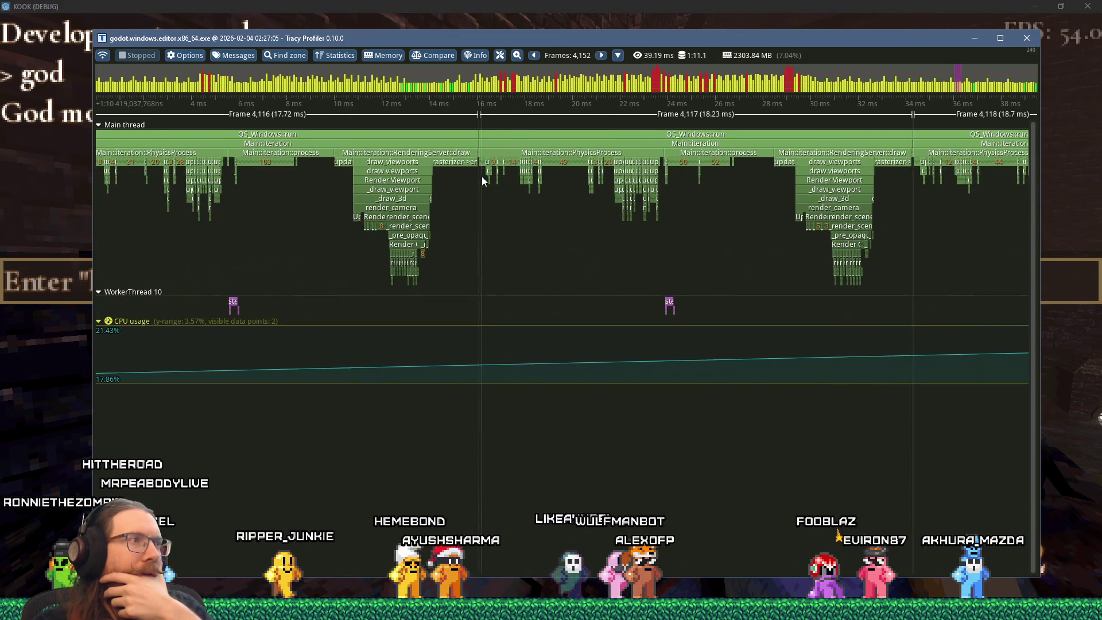
pyautogui.scroll(-2, 482, 181)
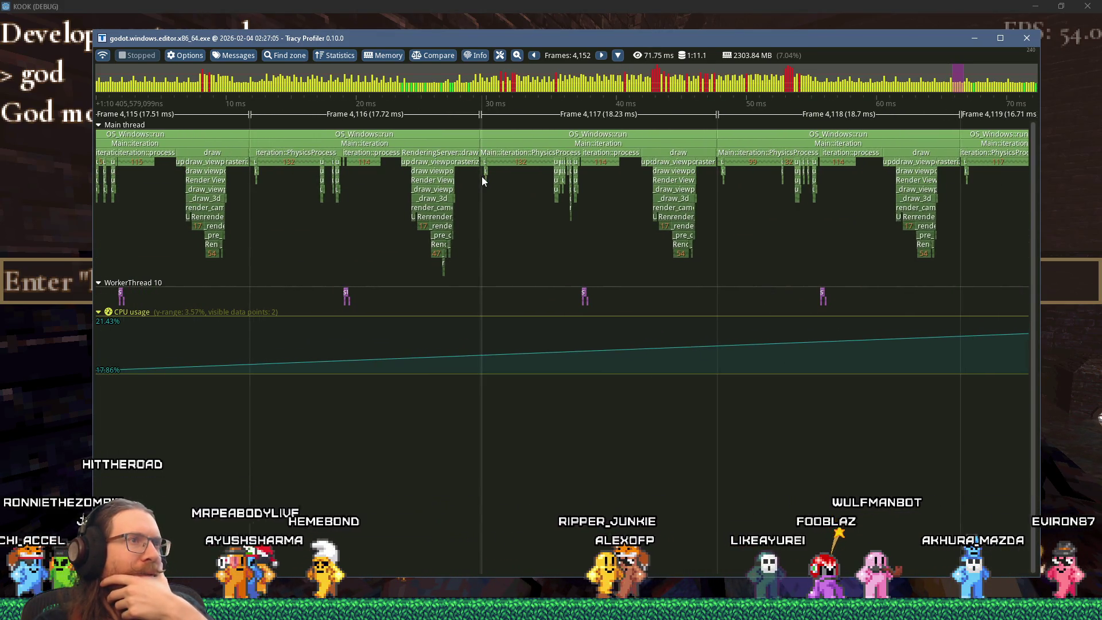
pyautogui.scroll(-2, 482, 180)
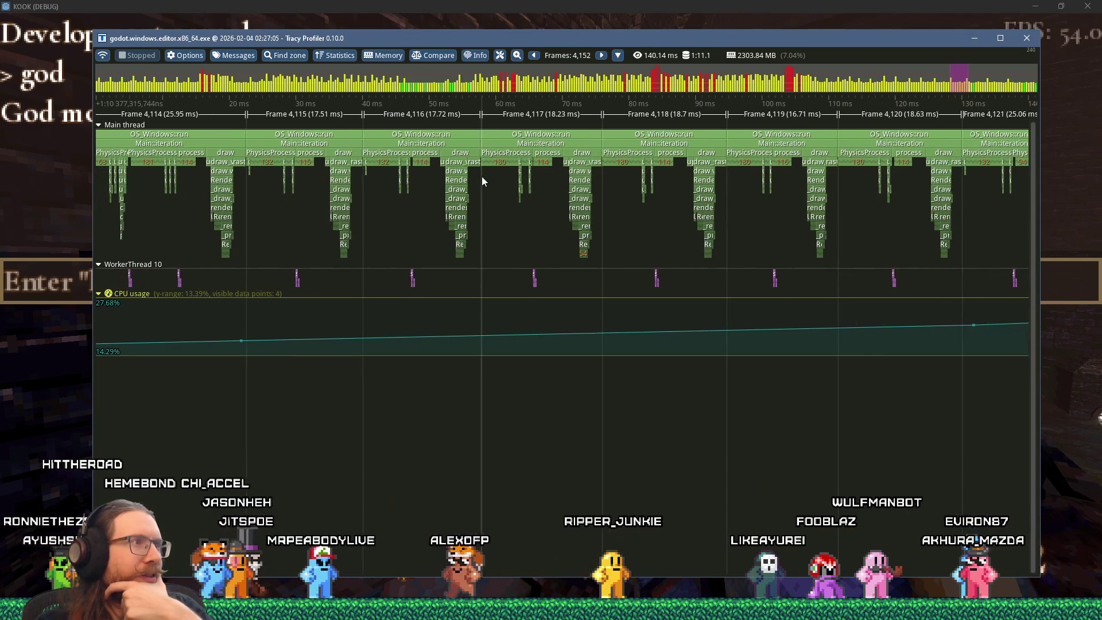
pyautogui.scroll(-1, 654, 171)
pyautogui.hotkey('alt', 'Tab')
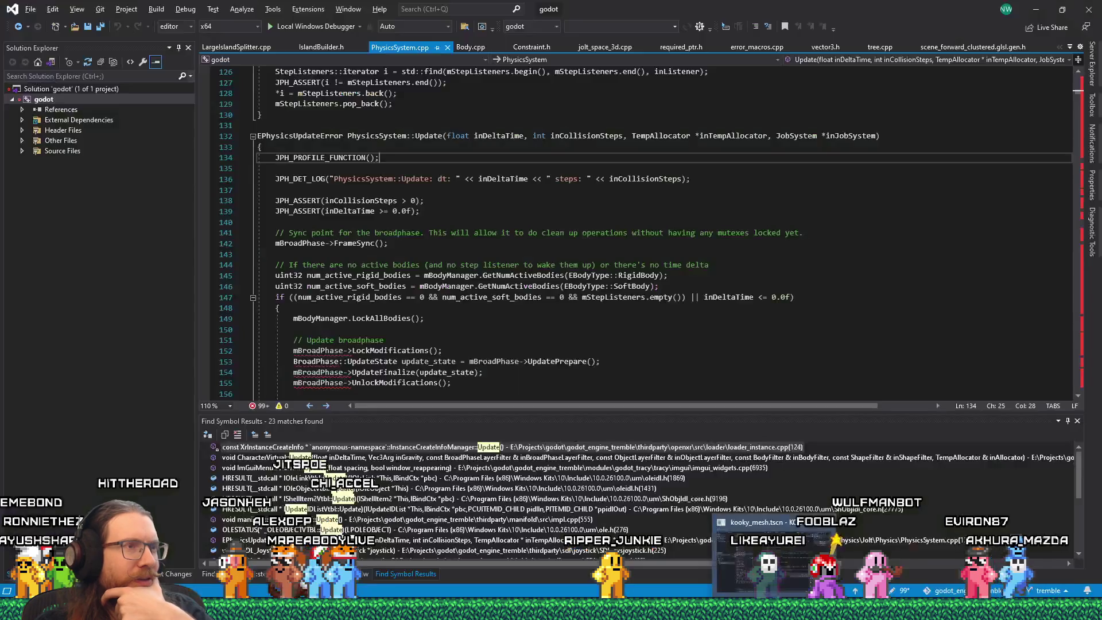
# Check Godot's Project Settings under Physics > Common (60 ticks per second), then return to Tracy.
pyautogui.click(706, 584)
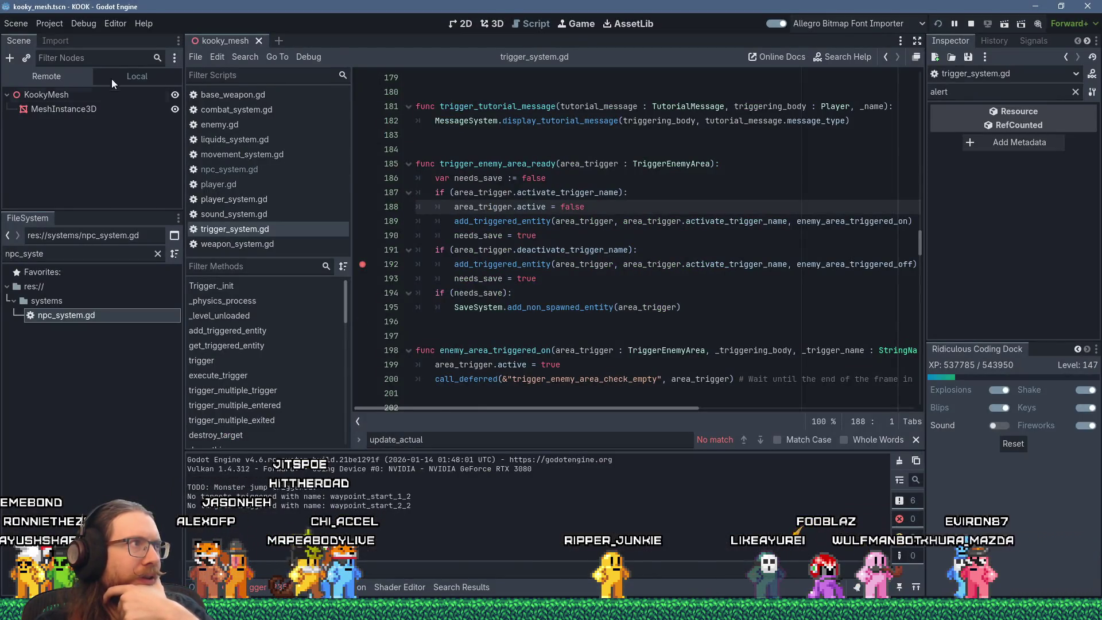
pyautogui.click(56, 29)
pyautogui.click(60, 37)
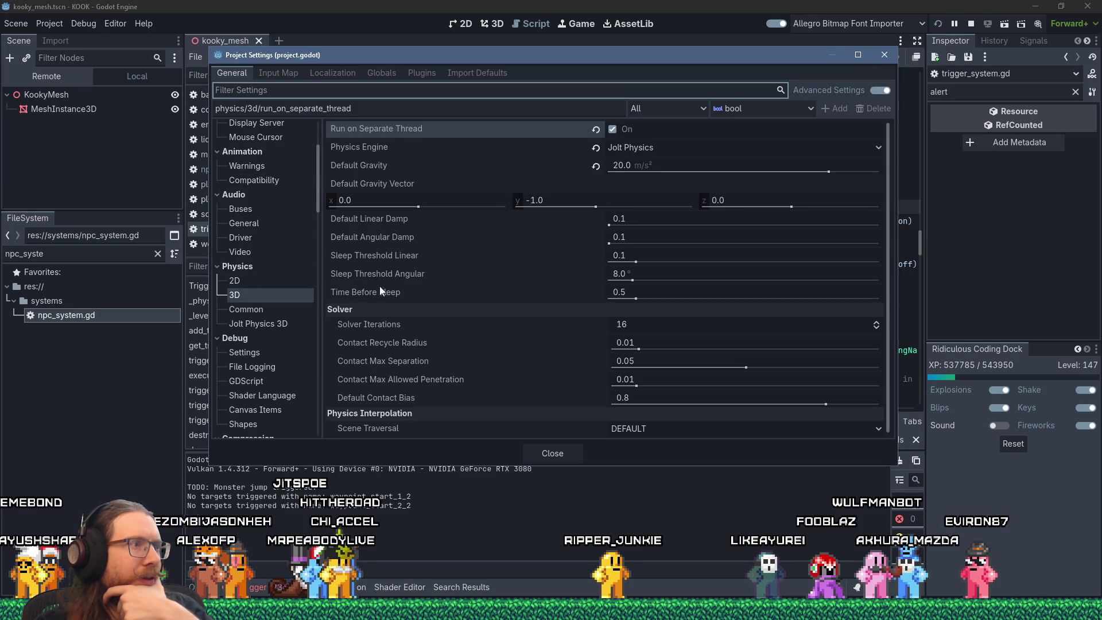
pyautogui.click(256, 311)
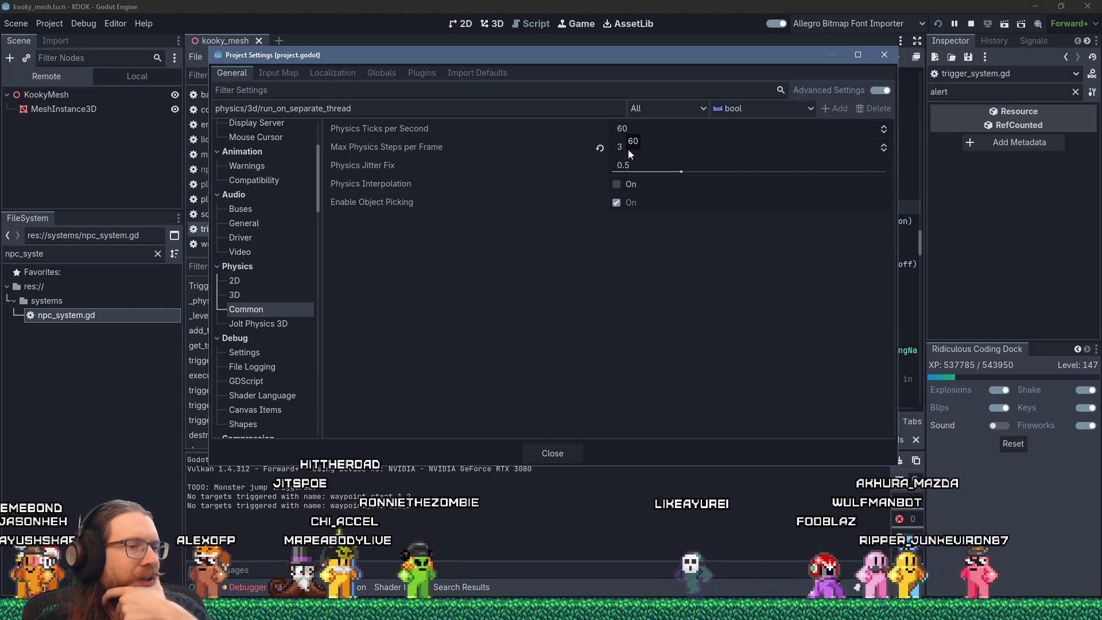
pyautogui.hotkey('alt', 'Tab')
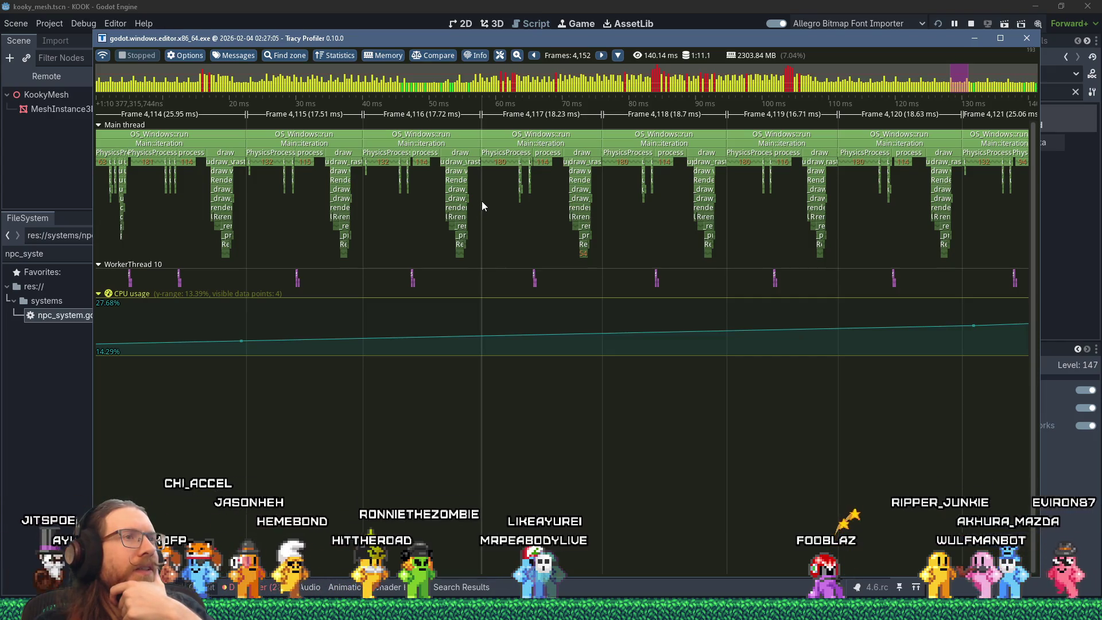
# Zoom to frames 4,080–4,086 and read the PhysicsProcess zone times, one at 8.34 ms.
pyautogui.moveTo(502, 156)
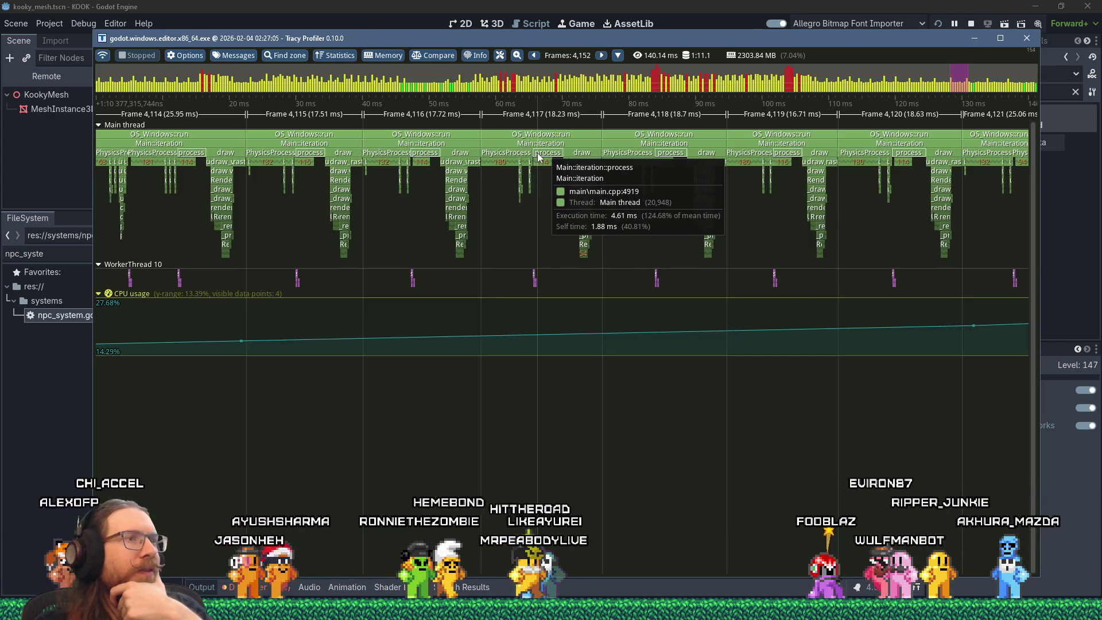
pyautogui.scroll(-5, 538, 156)
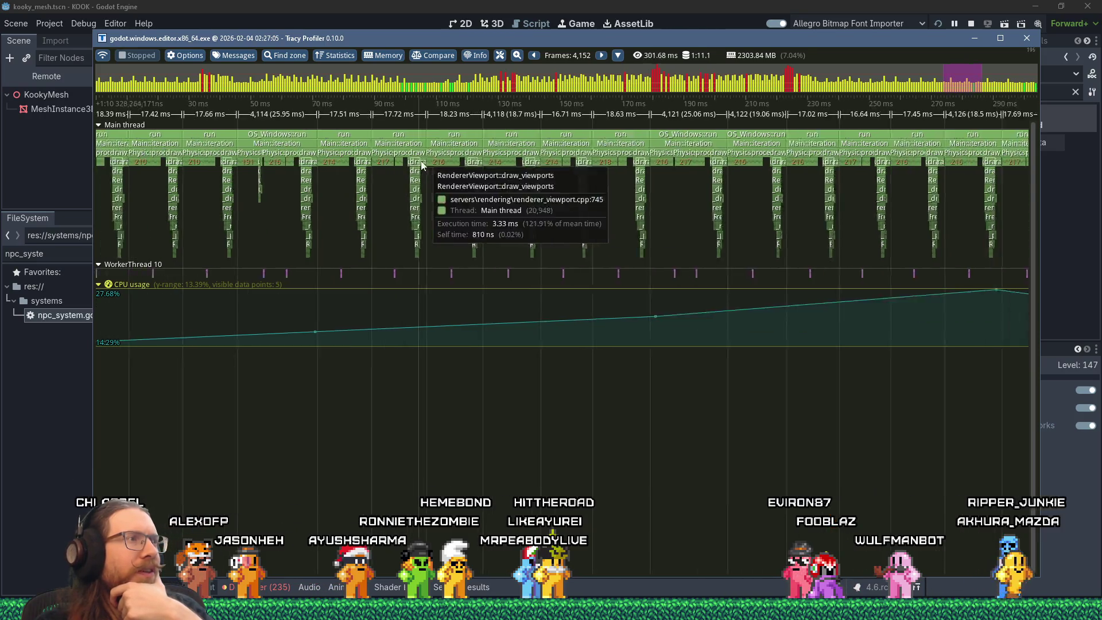
pyautogui.scroll(6, 435, 162)
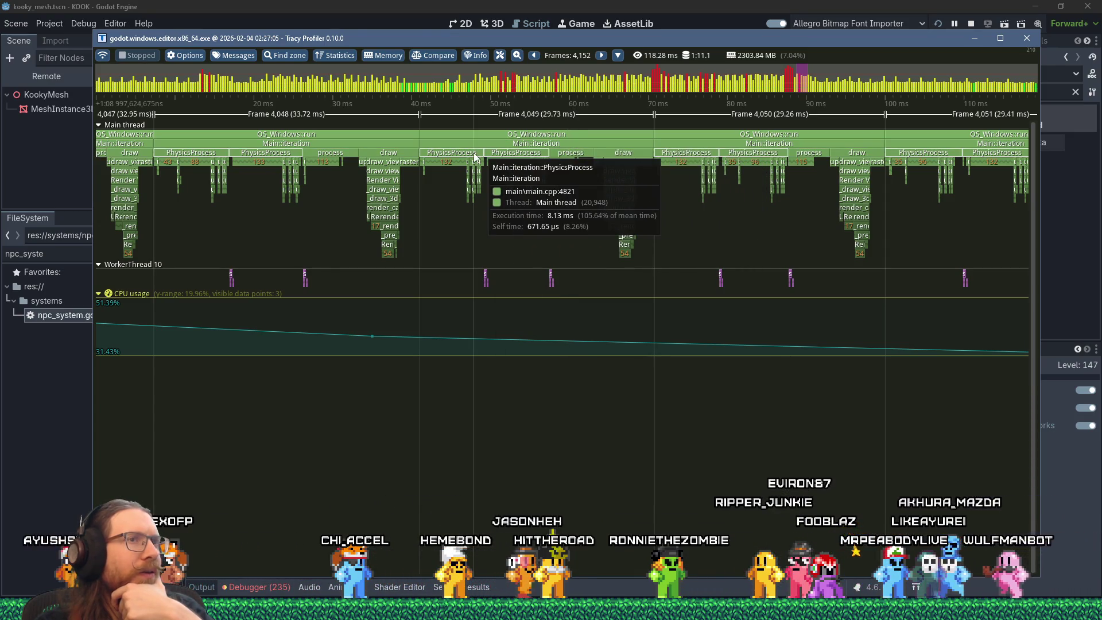
pyautogui.scroll(-5, 474, 155)
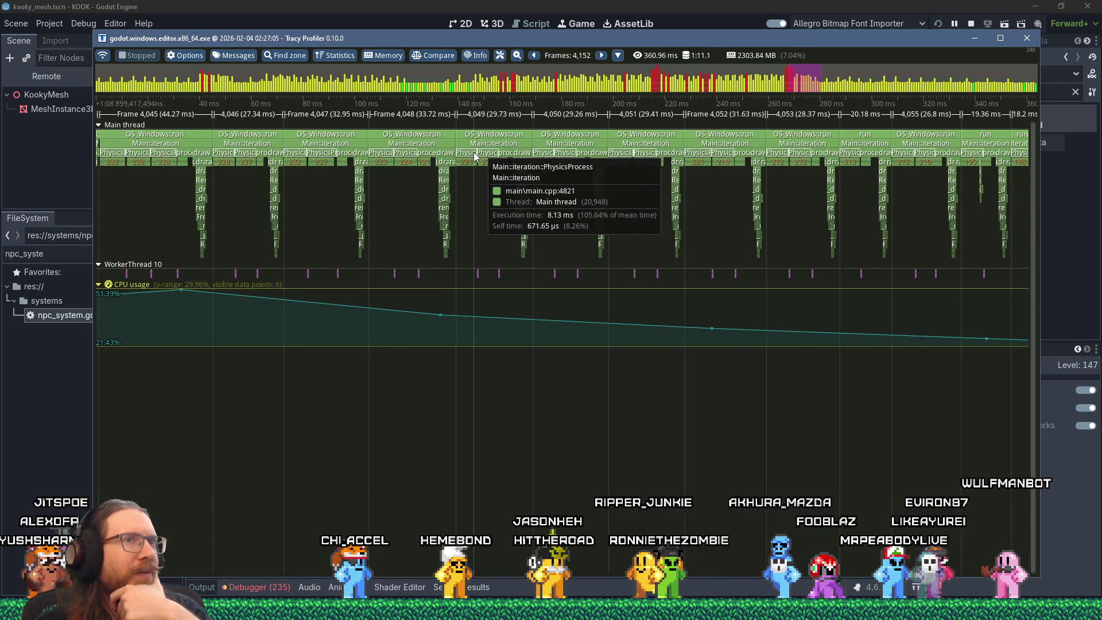
pyautogui.scroll(-3, 474, 155)
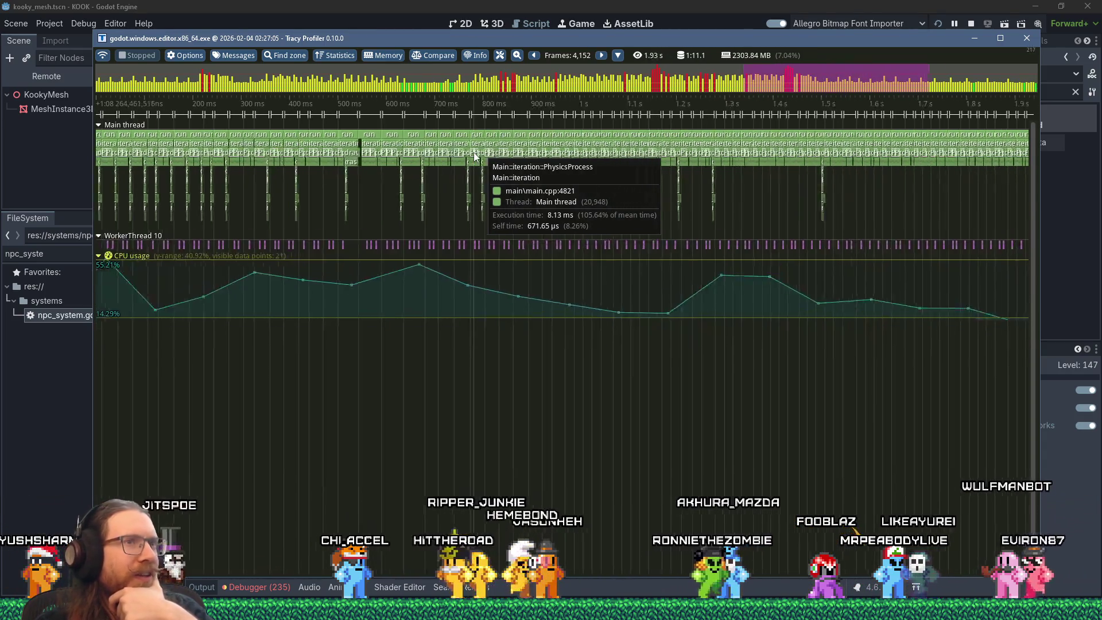
pyautogui.scroll(4, 829, 184)
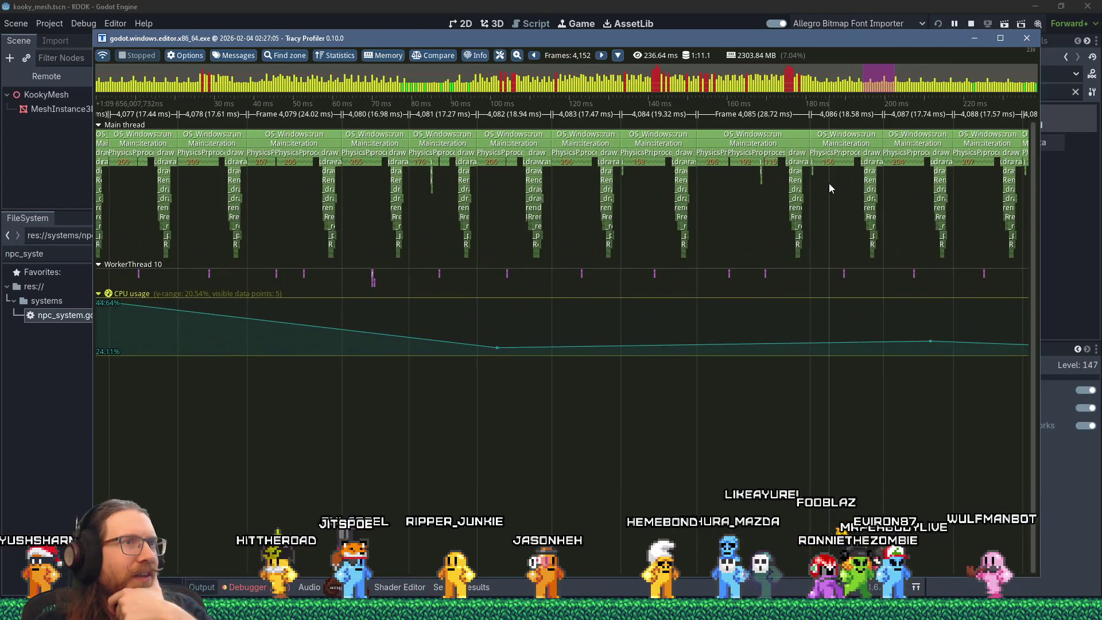
pyautogui.moveTo(724, 160)
pyautogui.scroll(2, 725, 160)
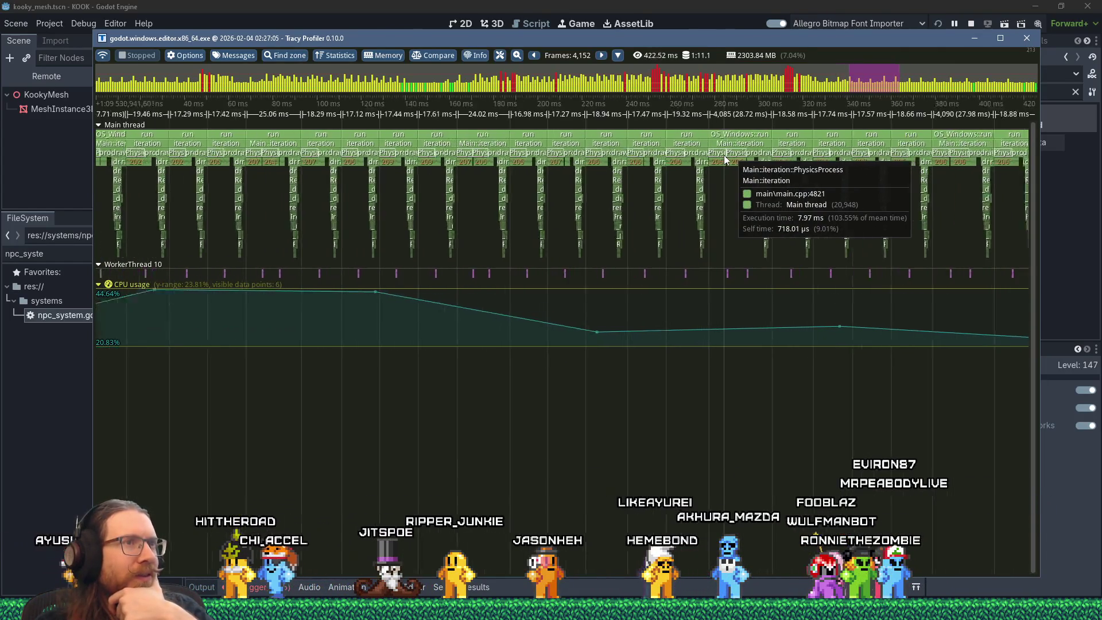
pyautogui.scroll(1, 725, 160)
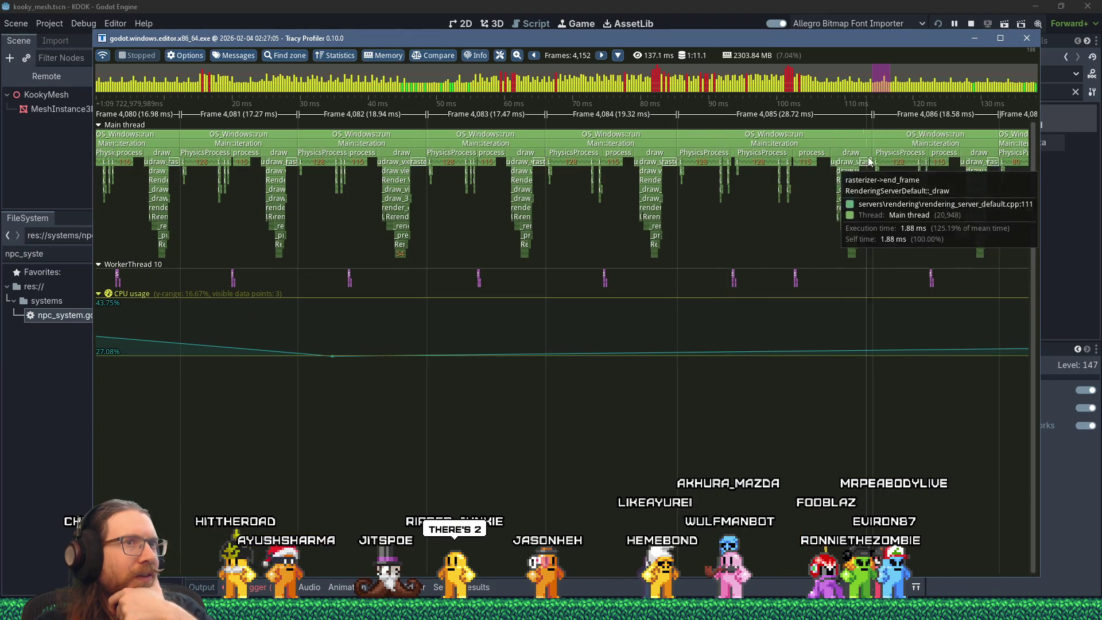
pyautogui.moveTo(539, 159)
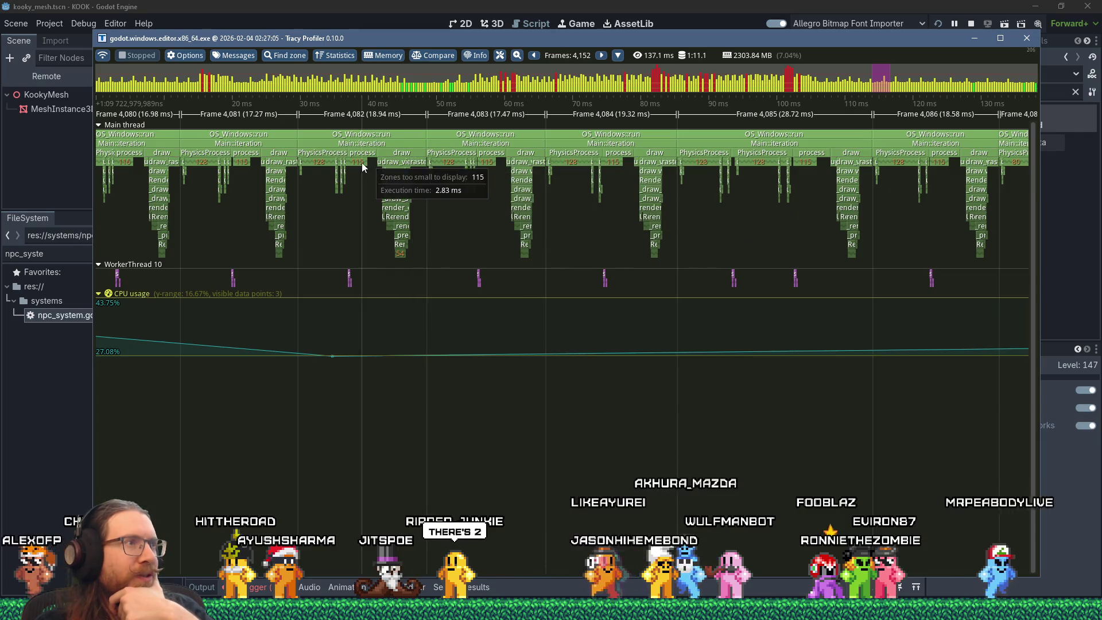
pyautogui.moveTo(722, 200)
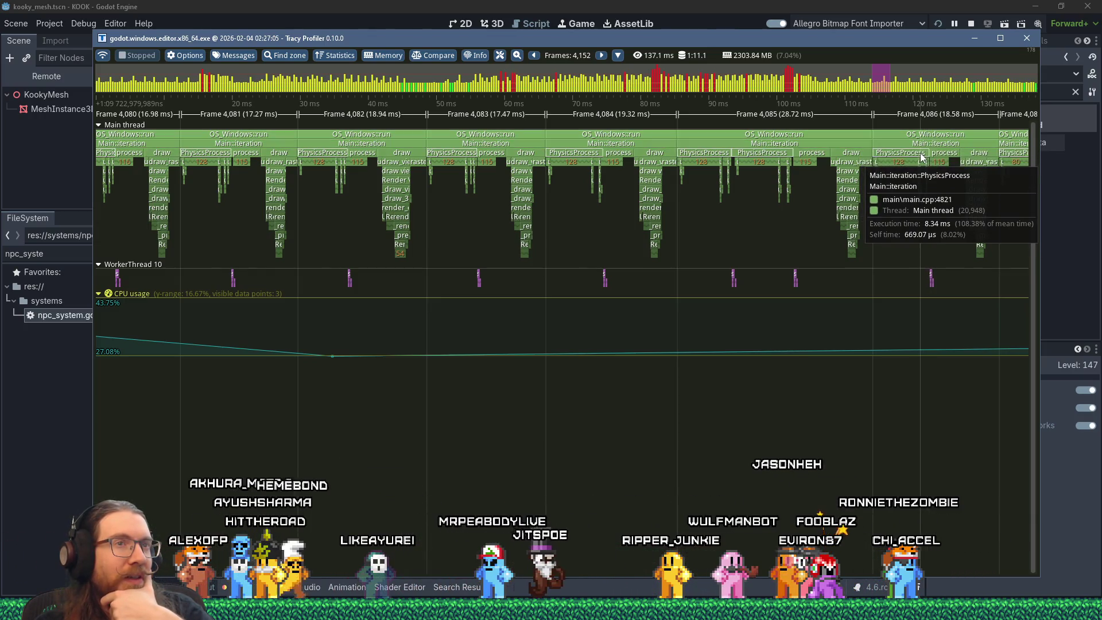
# Pan and zoom the timeline to frames 4,137–4,139 (17.06, 17.84, 24.37 ms) showing PhysicsProcess and RenderingServer::draw zones.
pyautogui.scroll(-2, 814, 166)
pyautogui.scroll(3, 952, 170)
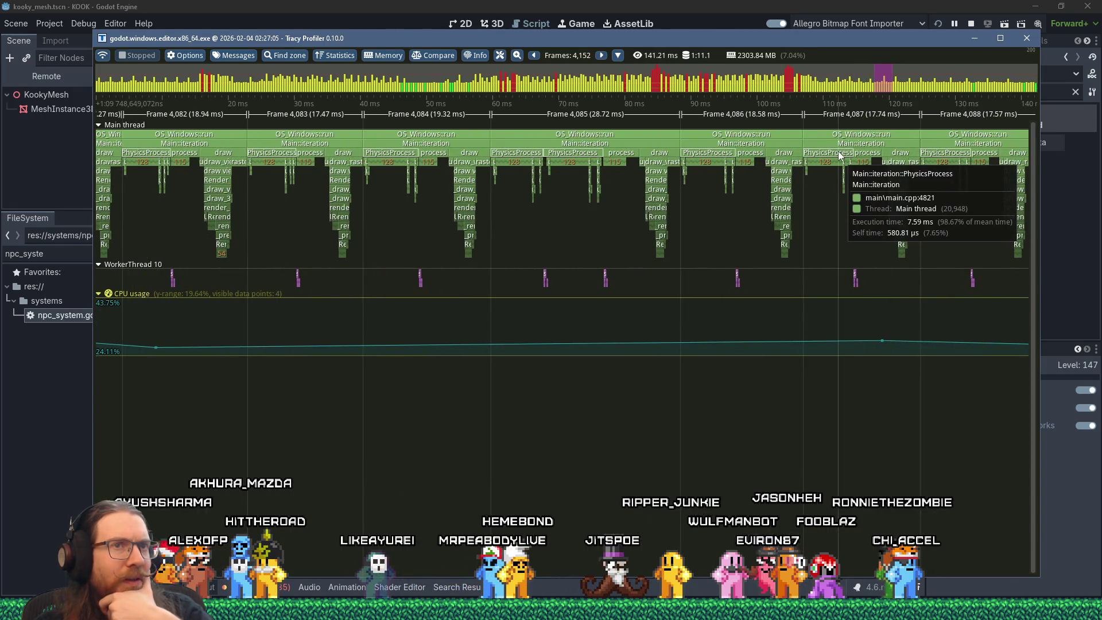
pyautogui.scroll(-2, 746, 155)
pyautogui.scroll(2, 861, 155)
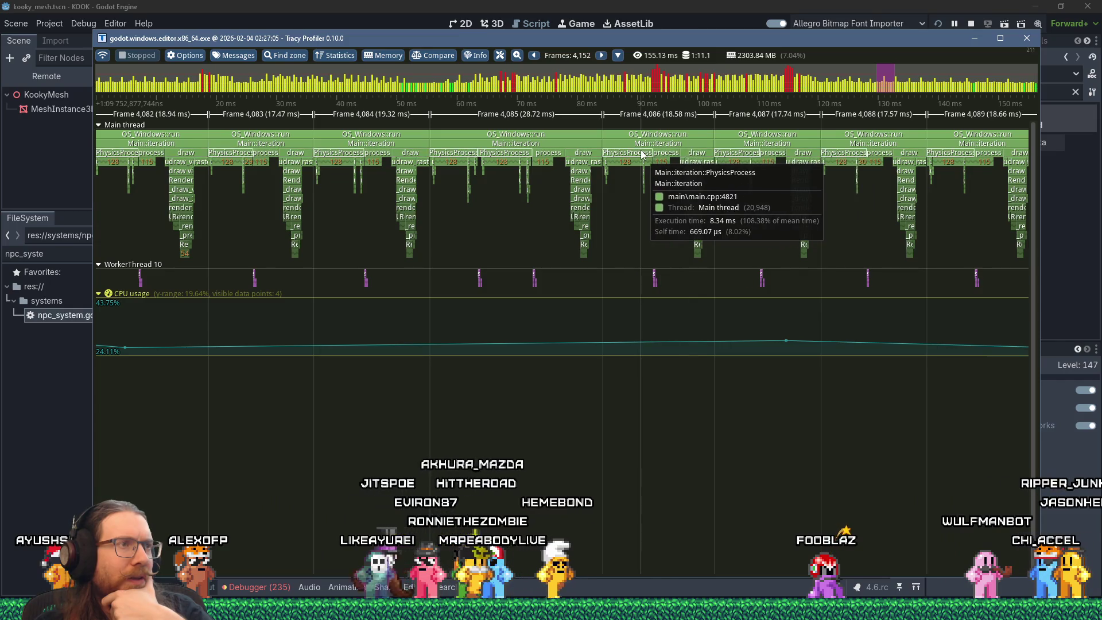
pyautogui.scroll(-5, 641, 154)
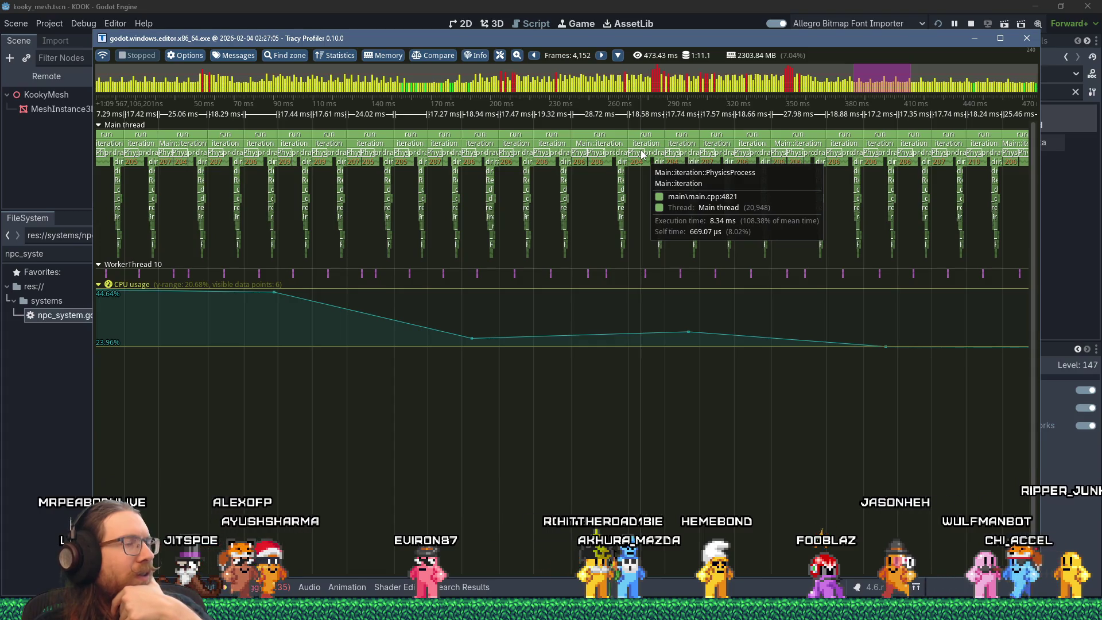
pyautogui.moveTo(641, 154); pyautogui.dragTo(320, 185)
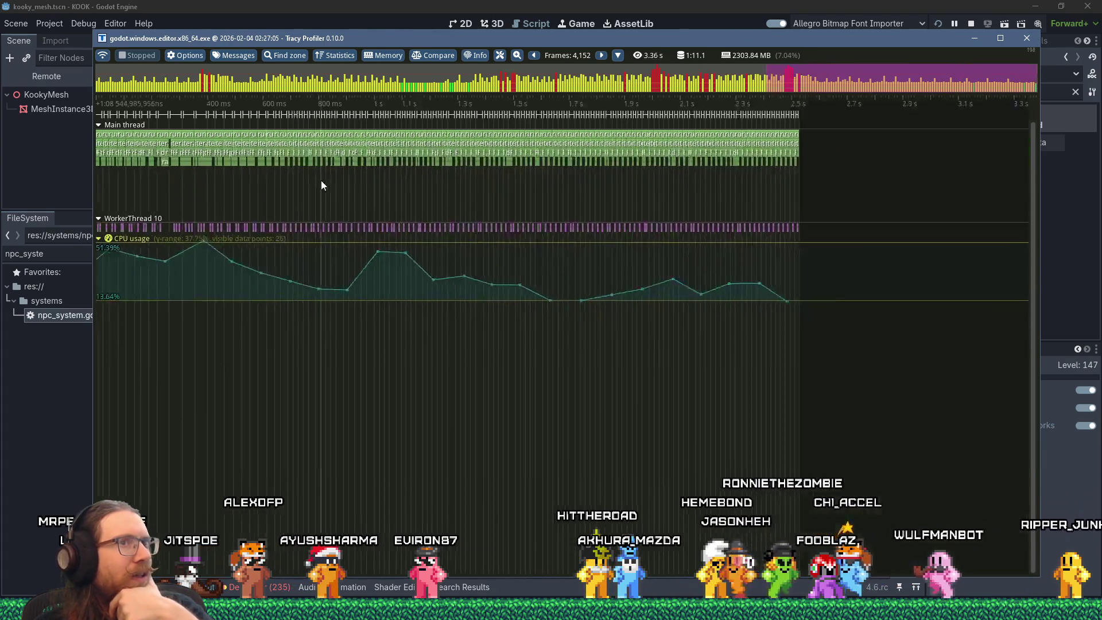
pyautogui.scroll(3, 645, 161)
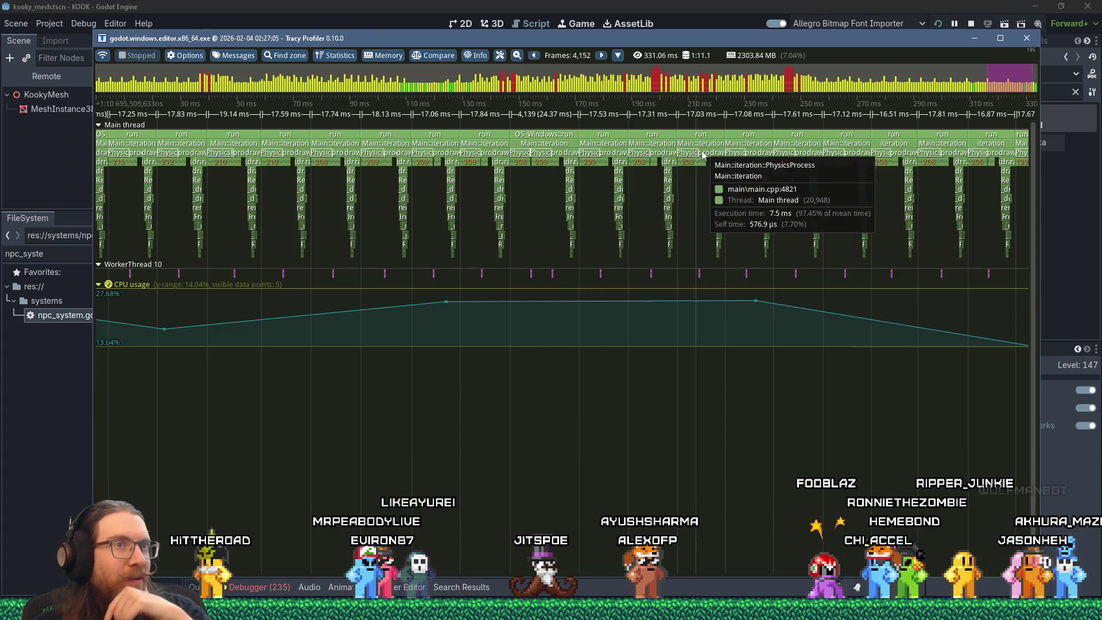
pyautogui.scroll(-5, 888, 167)
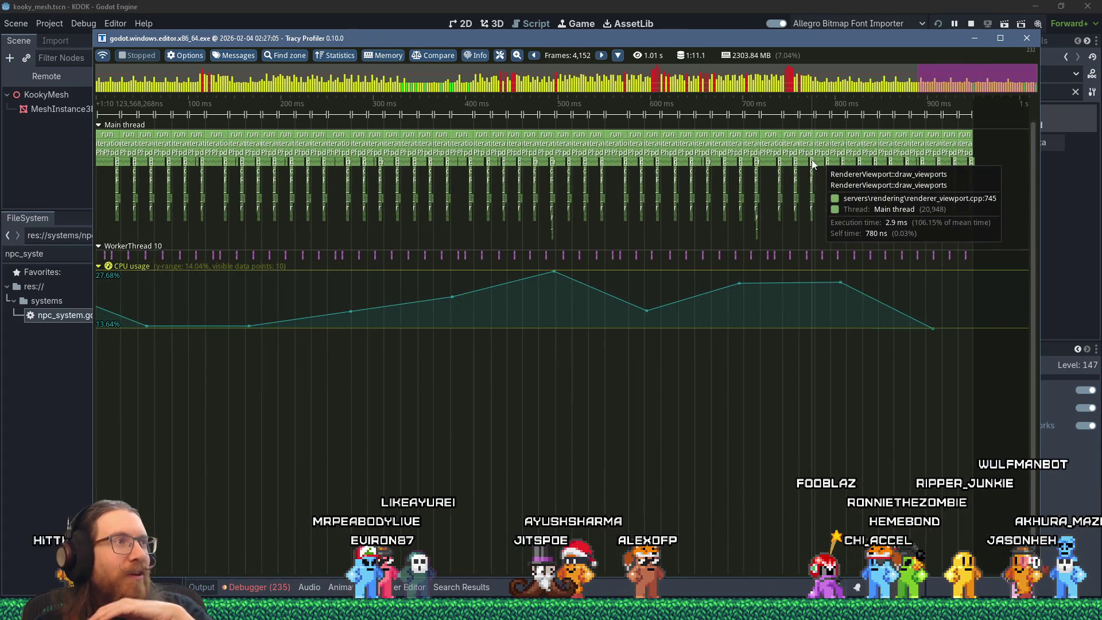
pyautogui.scroll(10, 717, 172)
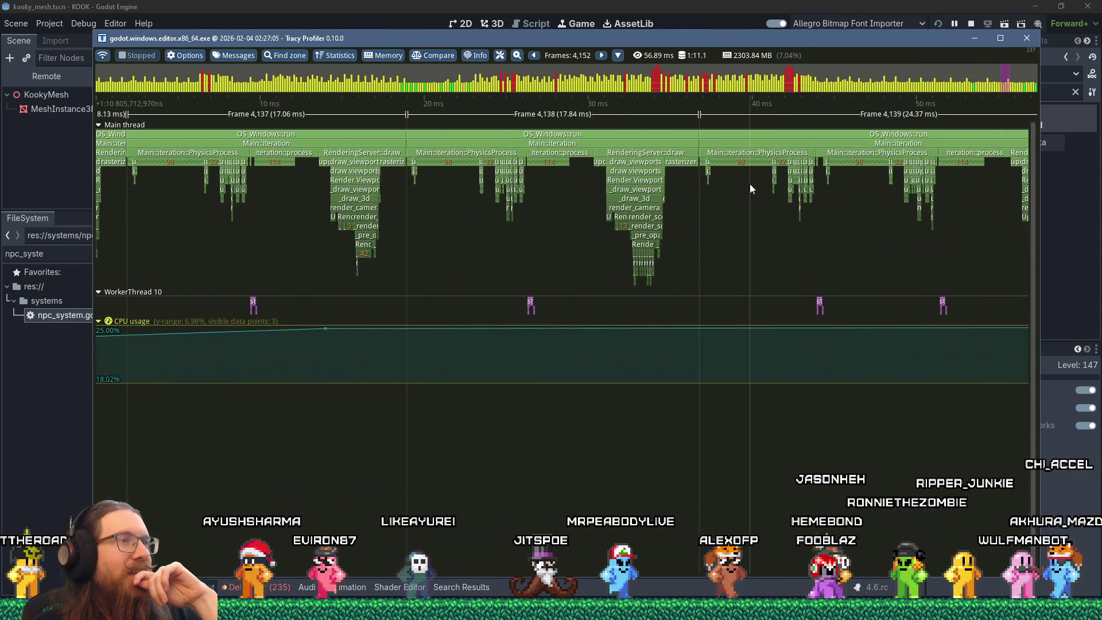
pyautogui.scroll(-2, 750, 186)
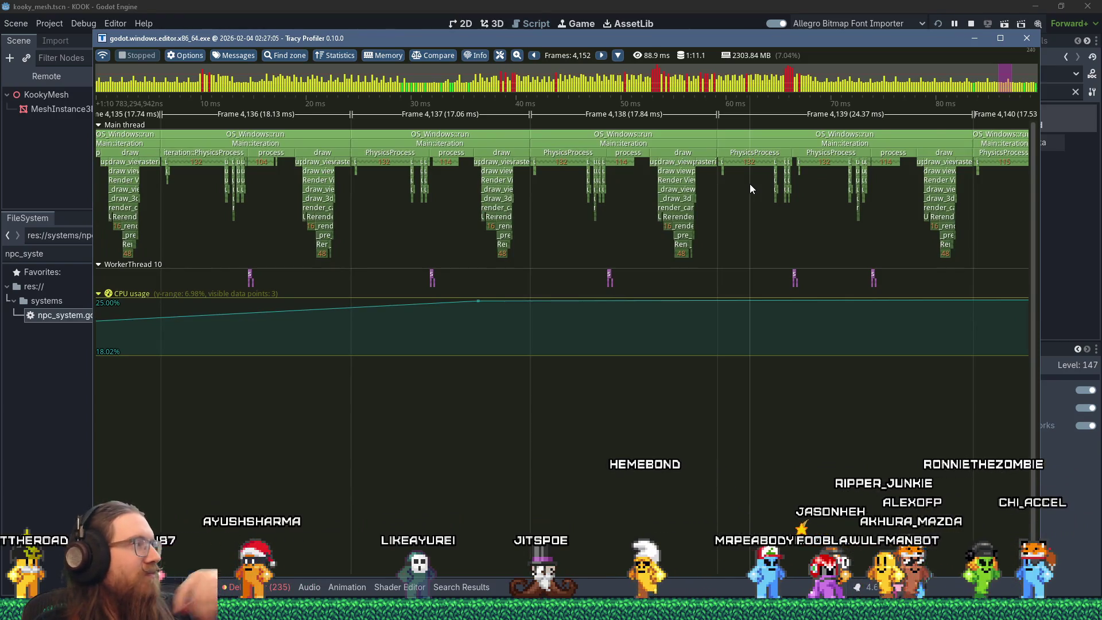